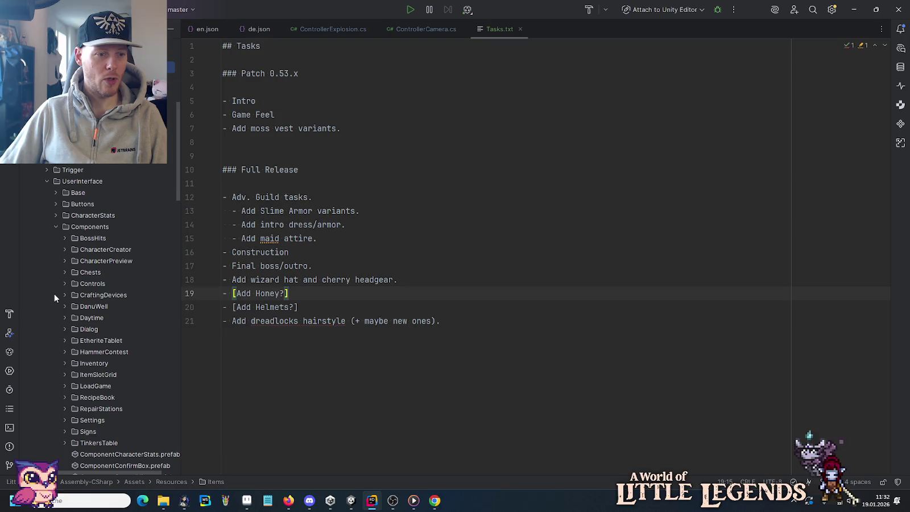
# Find the AnimationCreator namespace through Search Everywhere and open AnimationBlockEditor.cs from its declarations.
pyautogui.scroll(-3, 54, 293)
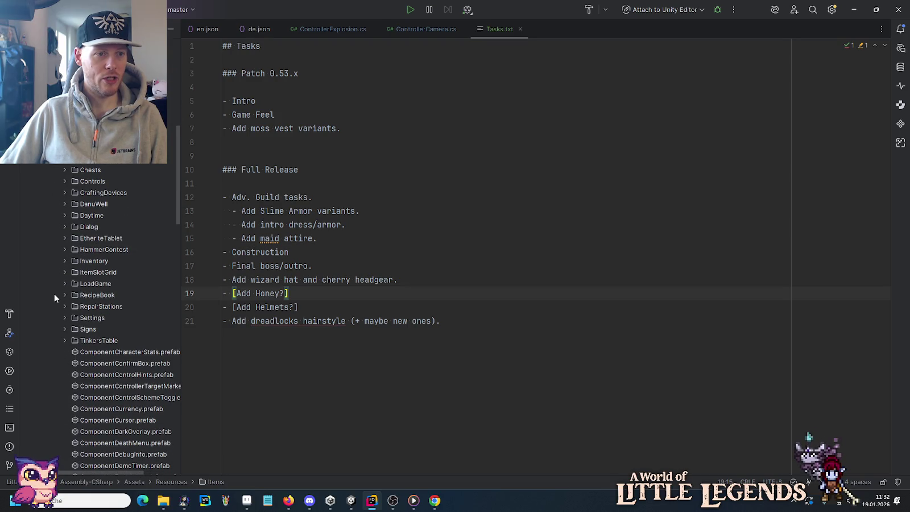
pyautogui.scroll(-4, 54, 293)
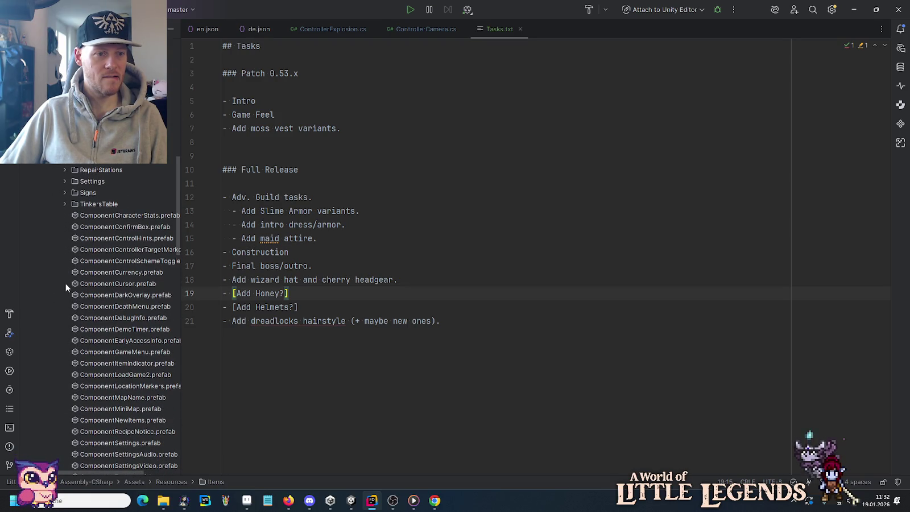
pyautogui.press('shift')
pyautogui.press('shift')
pyautogui.write('genera')
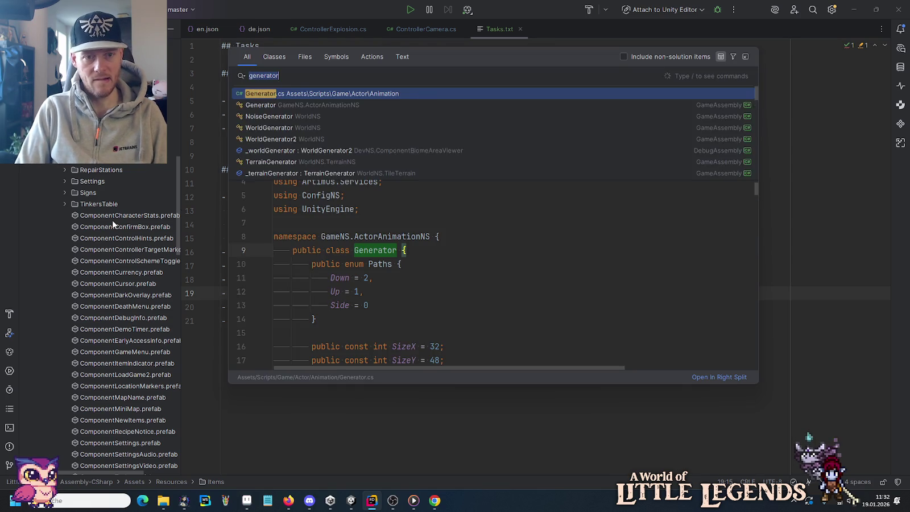
pyautogui.write('nima')
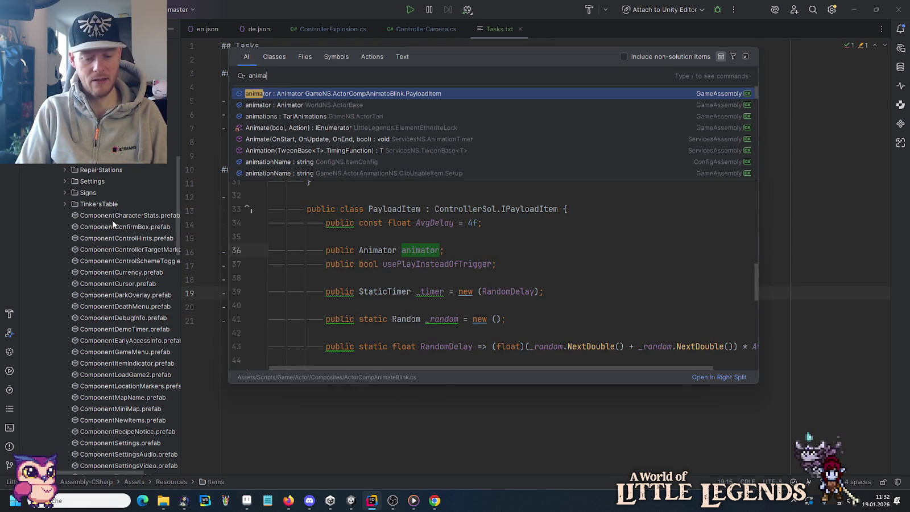
pyautogui.write('tioncreat')
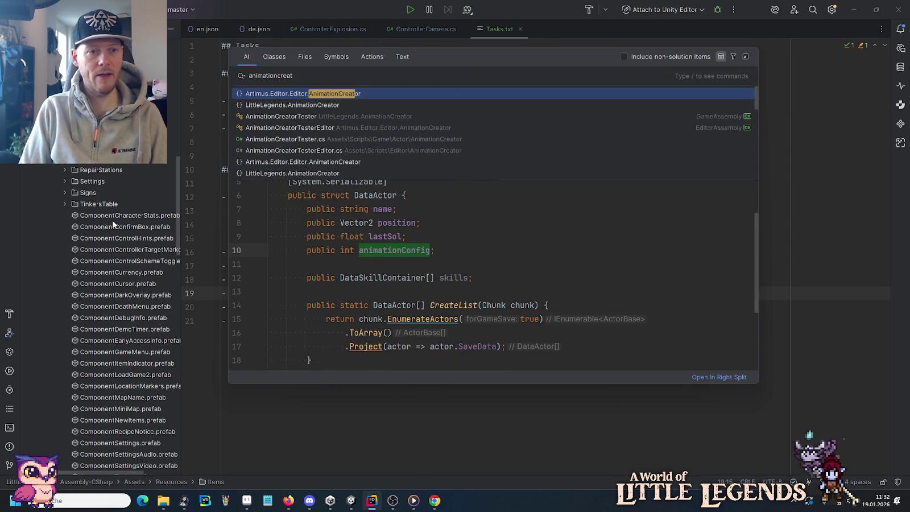
pyautogui.press('Return')
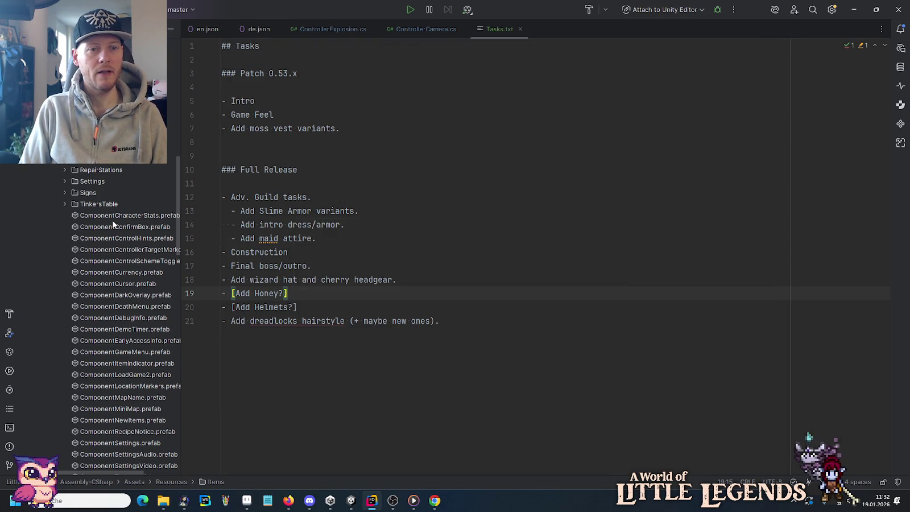
pyautogui.press('Return')
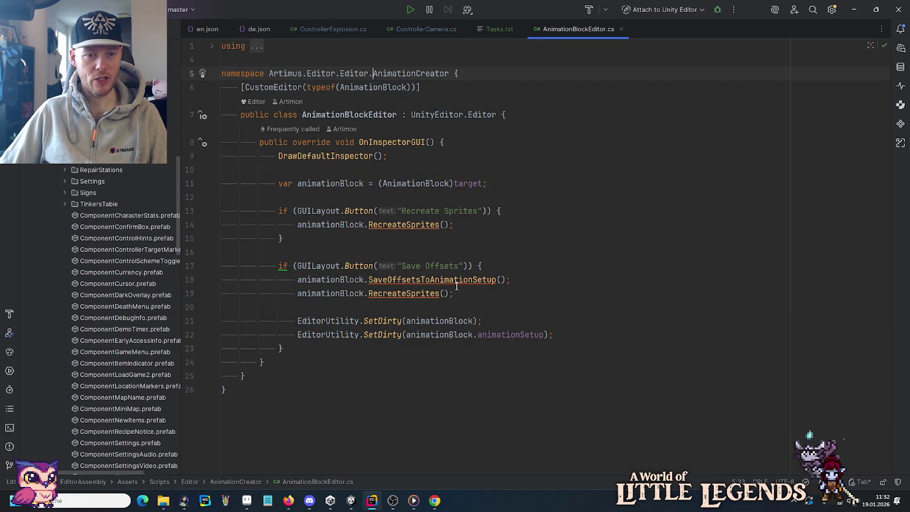
# Jump to RecreateSprites in AnimationBlock.cs, close AnimationBlockEditor.cs, and read through the file.
pyautogui.keyDown('ctrl'); pyautogui.click(401, 295); pyautogui.keyUp('ctrl')
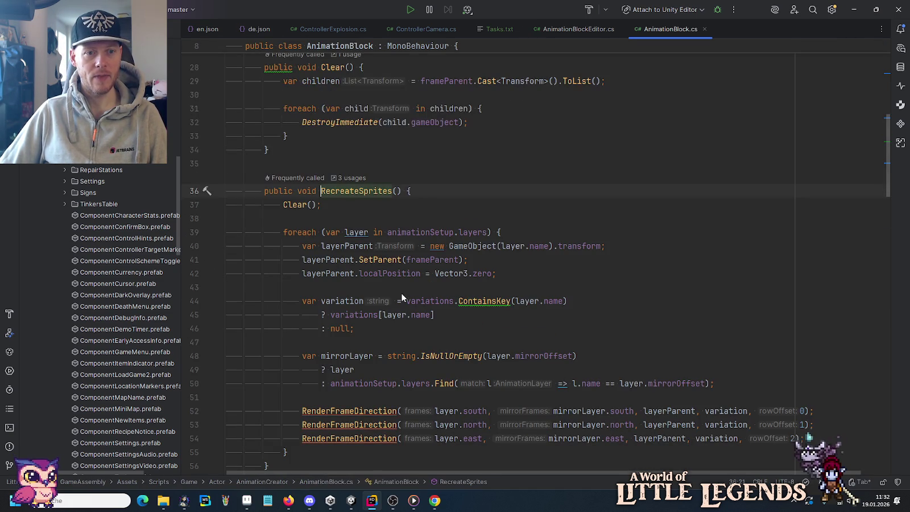
pyautogui.middleClick(572, 28)
pyautogui.scroll(5, 514, 236)
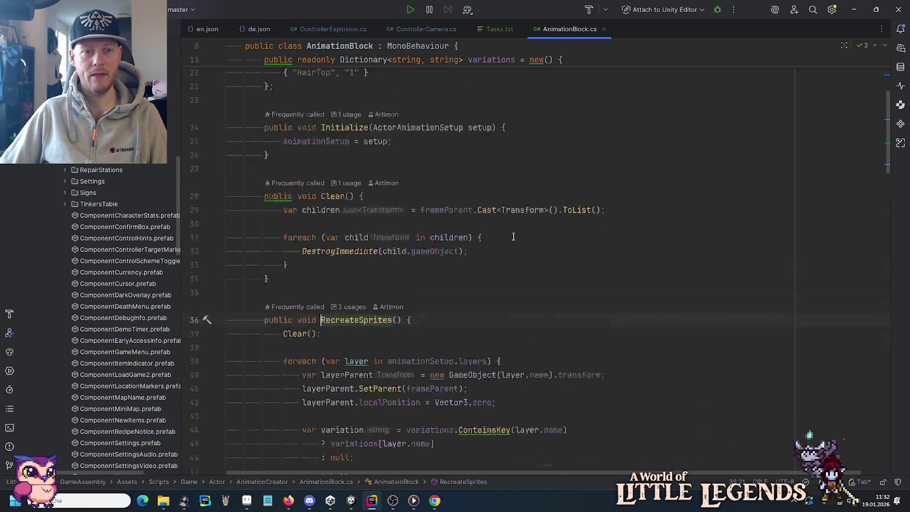
pyautogui.scroll(4, 513, 236)
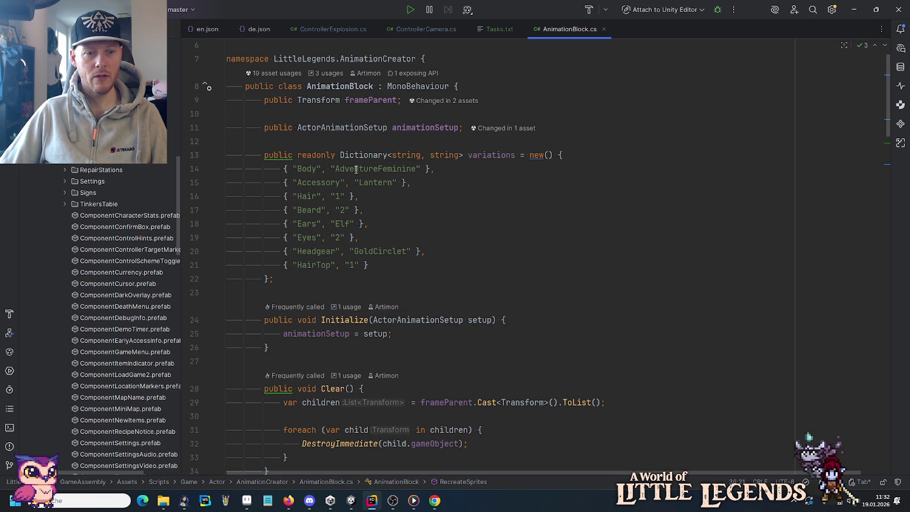
pyautogui.scroll(-8, 356, 170)
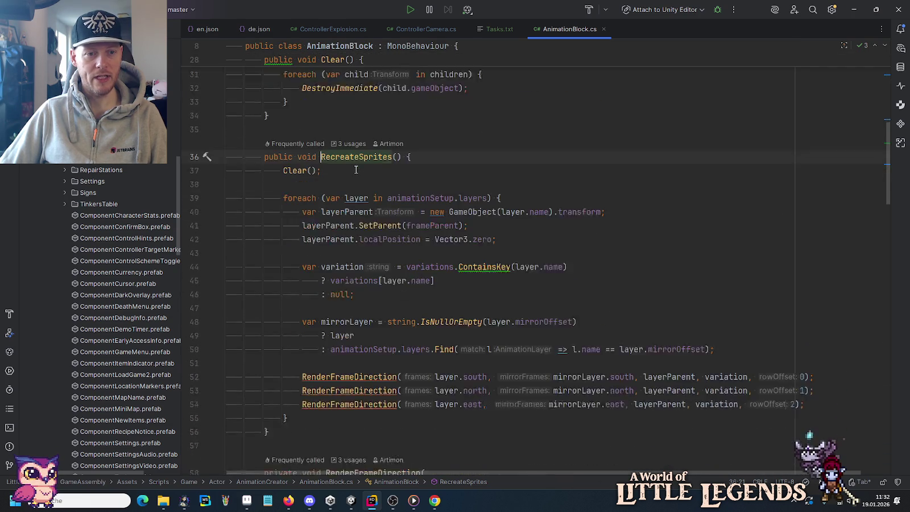
pyautogui.scroll(-8, 356, 169)
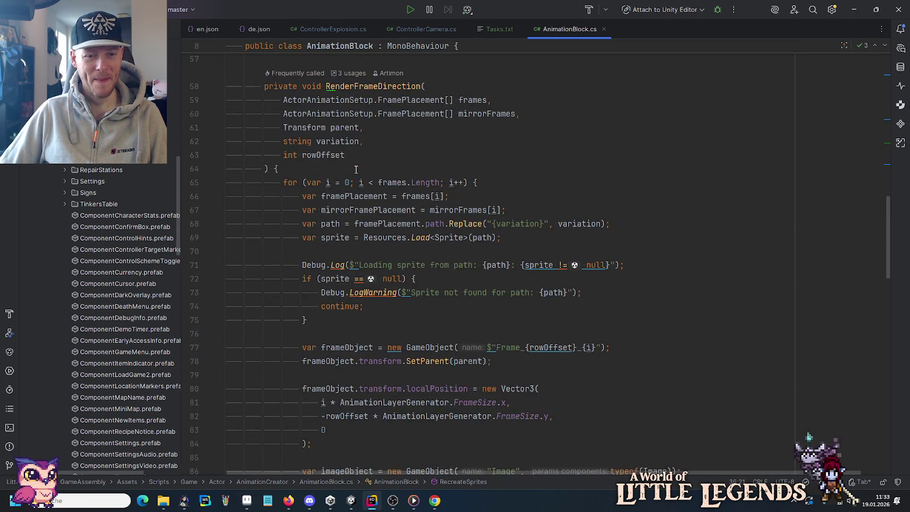
pyautogui.scroll(-11, 356, 169)
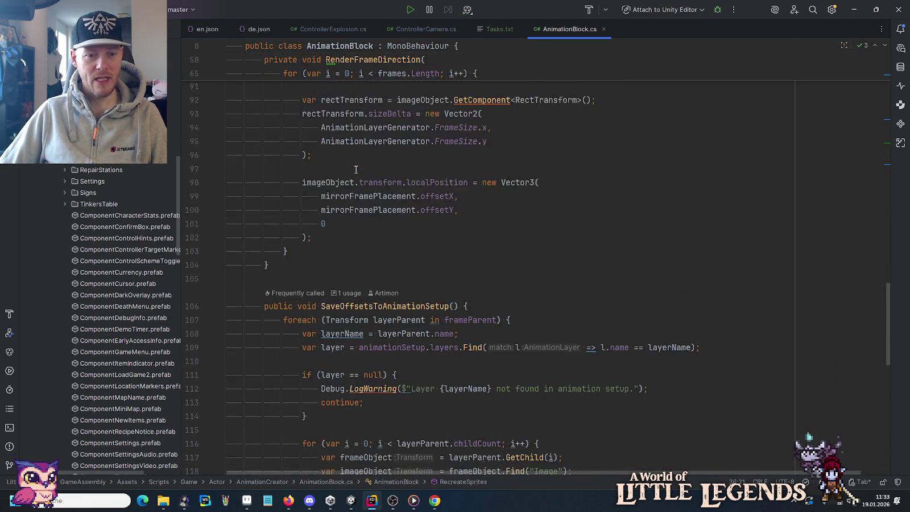
pyautogui.scroll(-5, 356, 169)
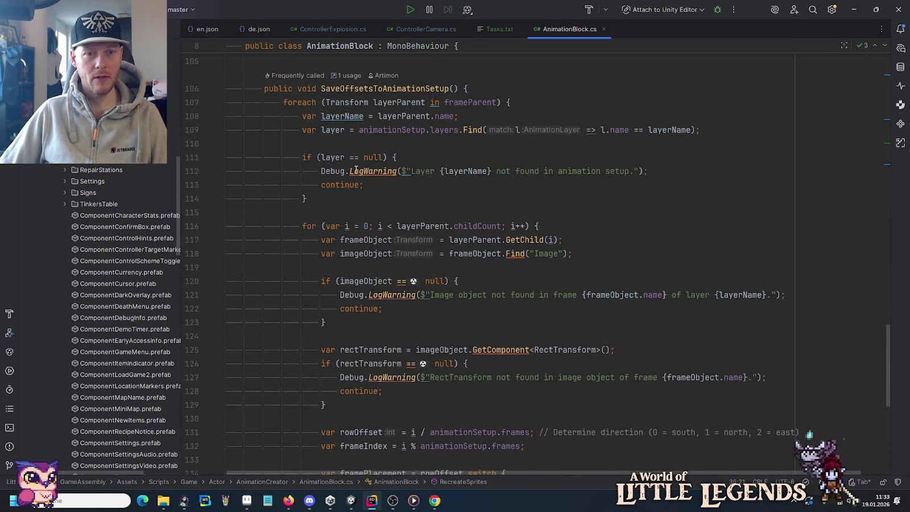
pyautogui.scroll(-6, 356, 169)
pyautogui.scroll(-3, 442, 216)
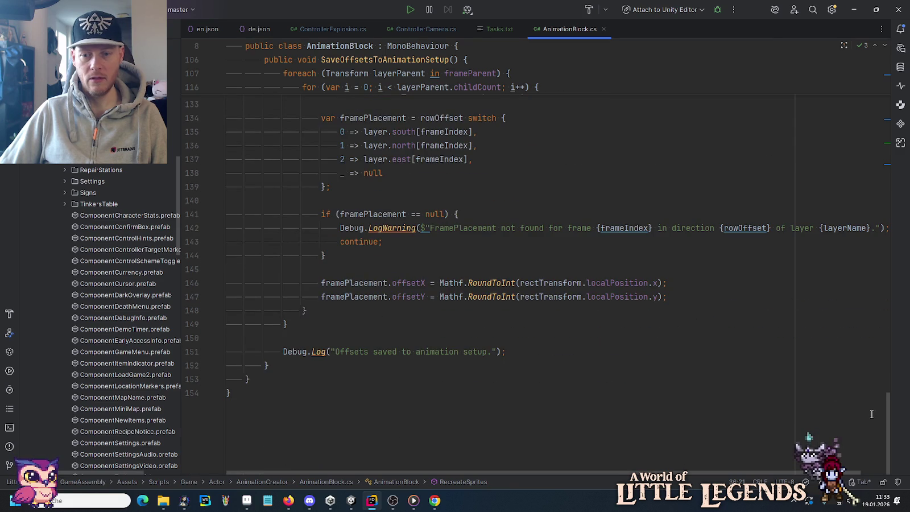
pyautogui.scroll(20, 871, 414)
# From AnimationBlock's usages list, open the AnimationSheetsHelper.cs usage.
pyautogui.click(335, 92)
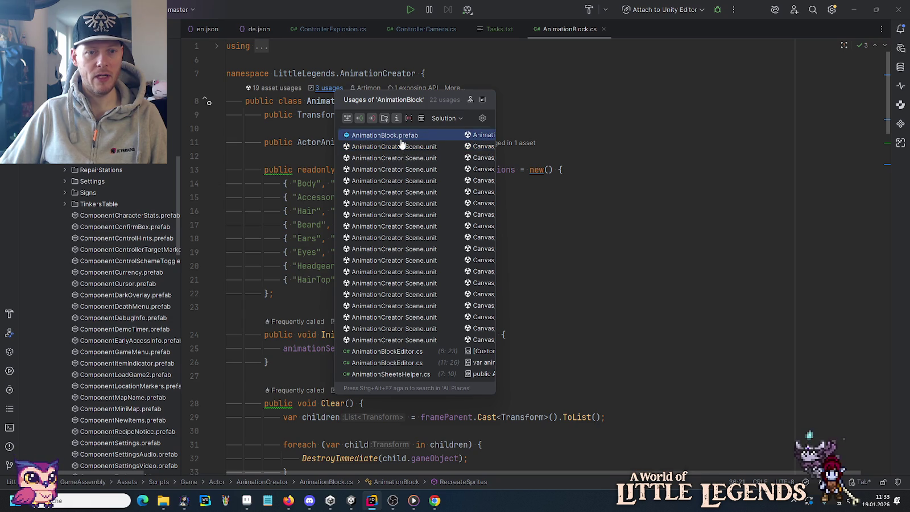
pyautogui.click(376, 357)
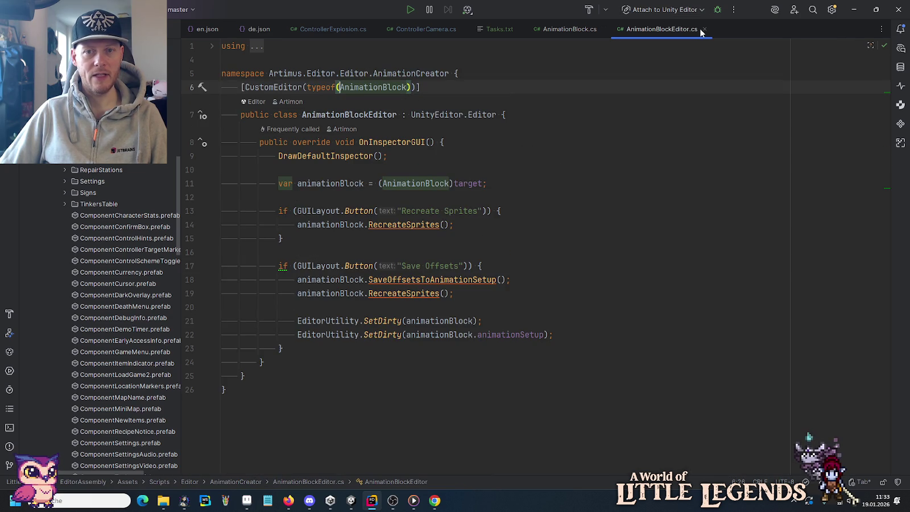
pyautogui.doubleClick(677, 29)
pyautogui.click(543, 29)
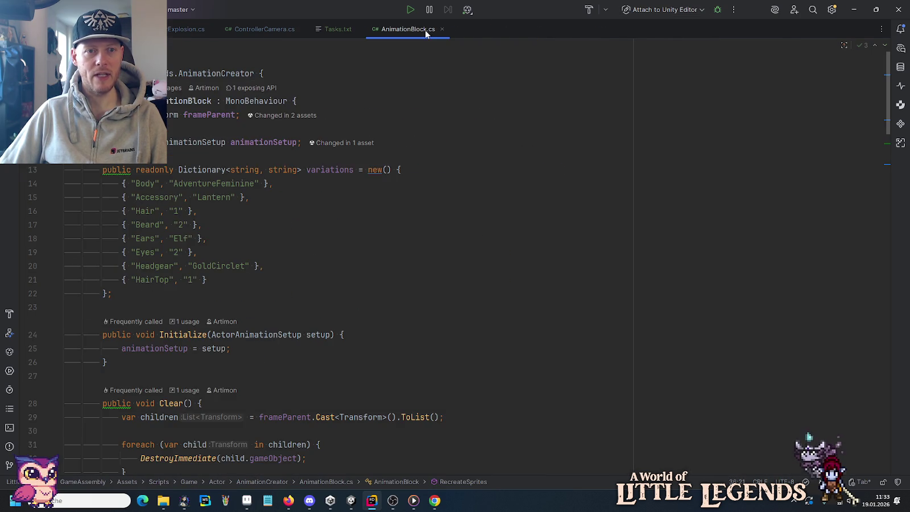
pyautogui.doubleClick(425, 29)
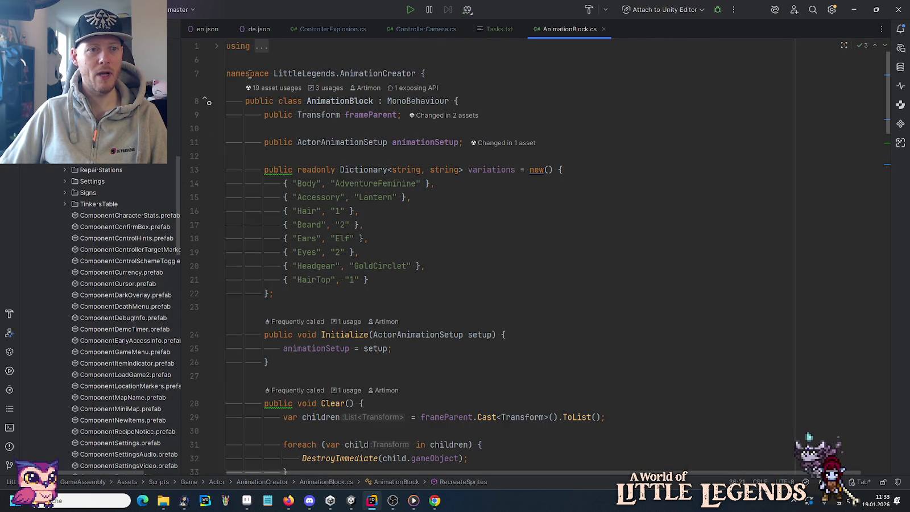
pyautogui.click(321, 89)
pyautogui.click(350, 375)
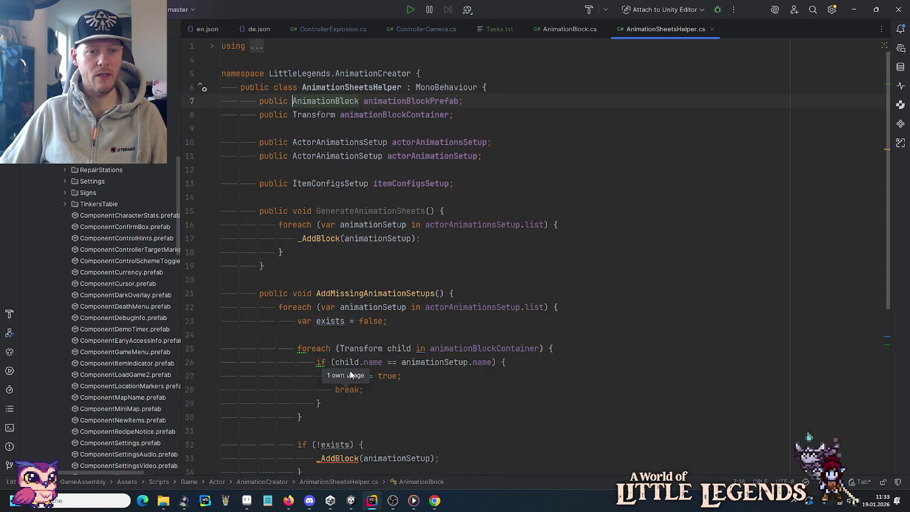
# Scroll through AnimationSheetsHelper.cs, then return to AnimationBlock.cs.
pyautogui.scroll(-5, 386, 295)
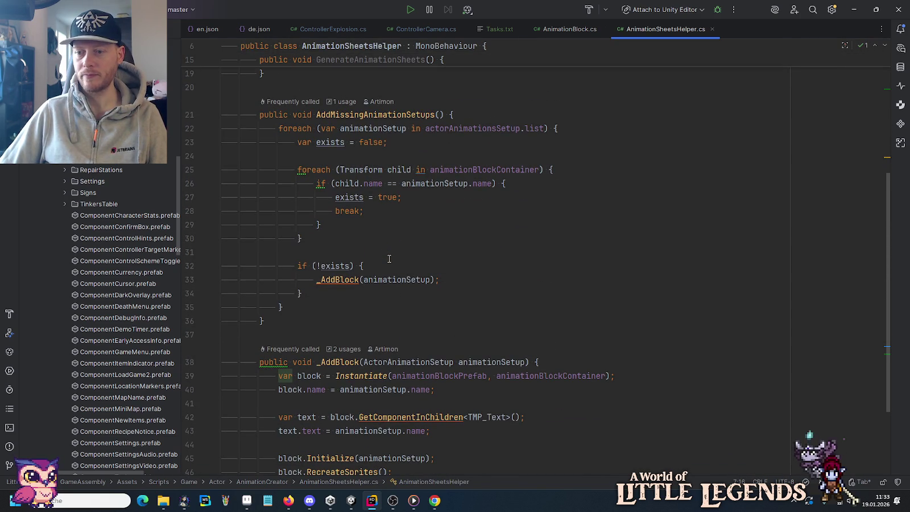
pyautogui.scroll(-3, 389, 260)
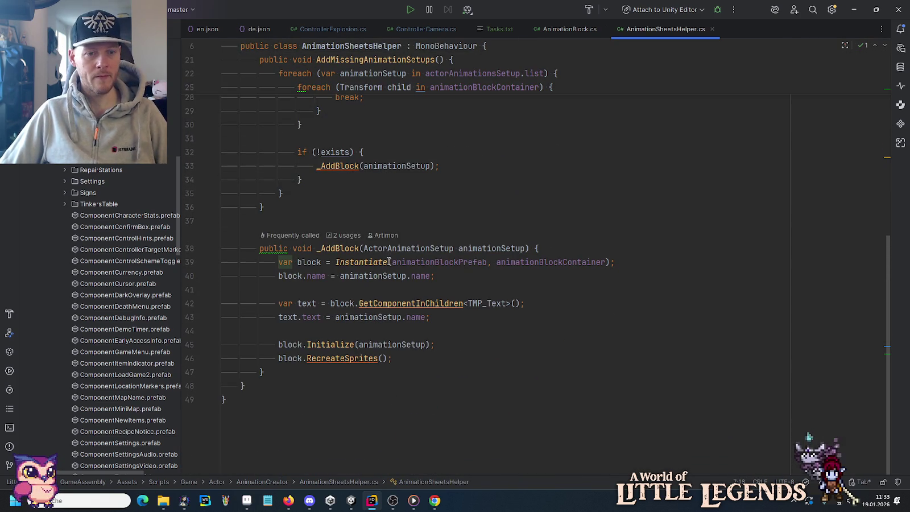
pyautogui.scroll(9, 389, 261)
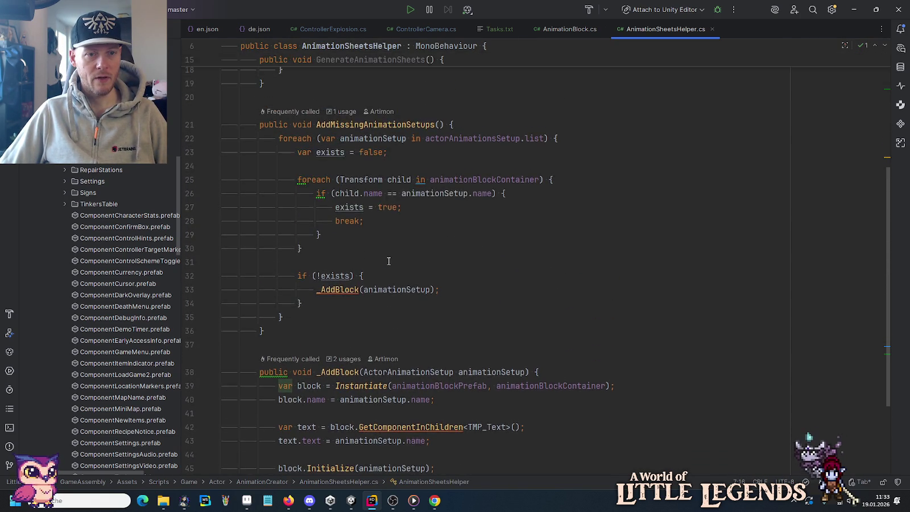
pyautogui.scroll(-6, 389, 261)
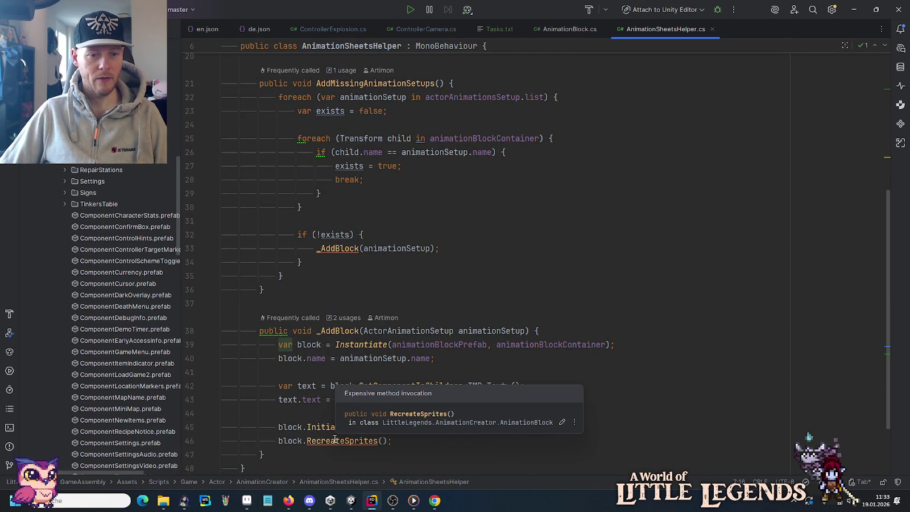
pyautogui.click(558, 29)
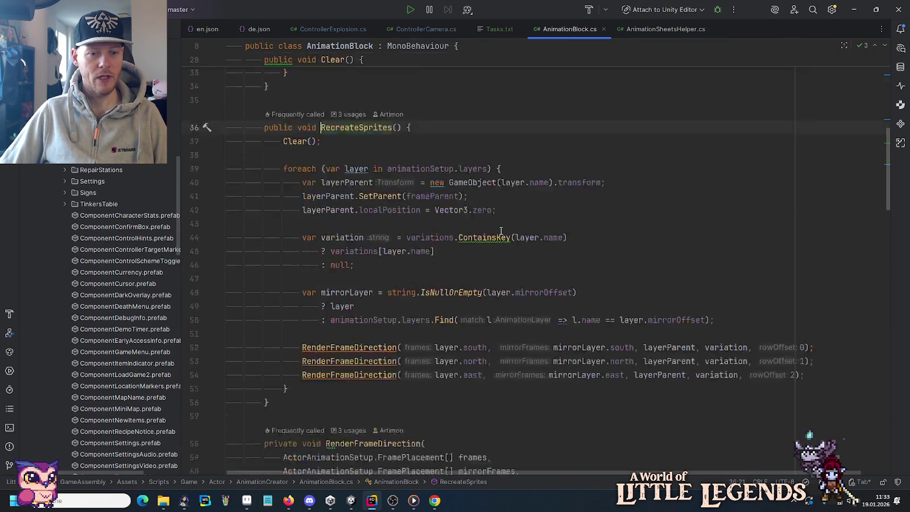
pyautogui.scroll(-2, 500, 230)
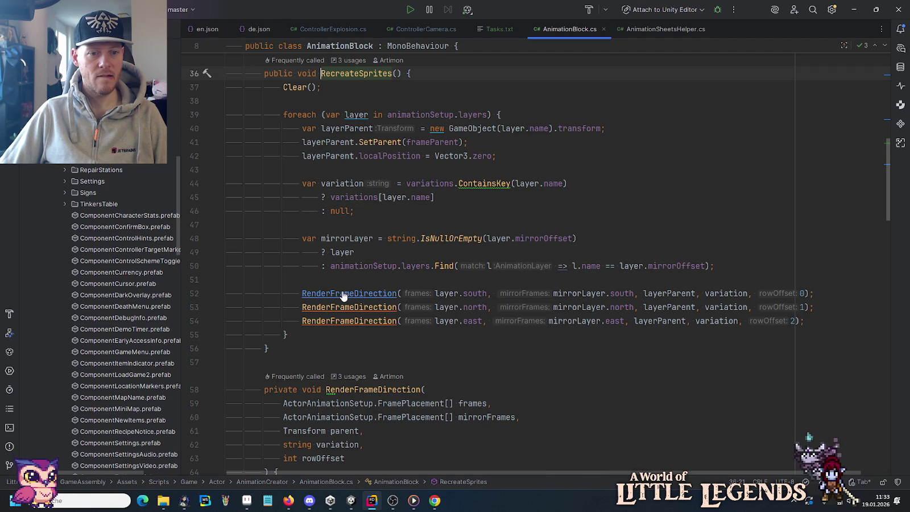
pyautogui.scroll(-5, 364, 287)
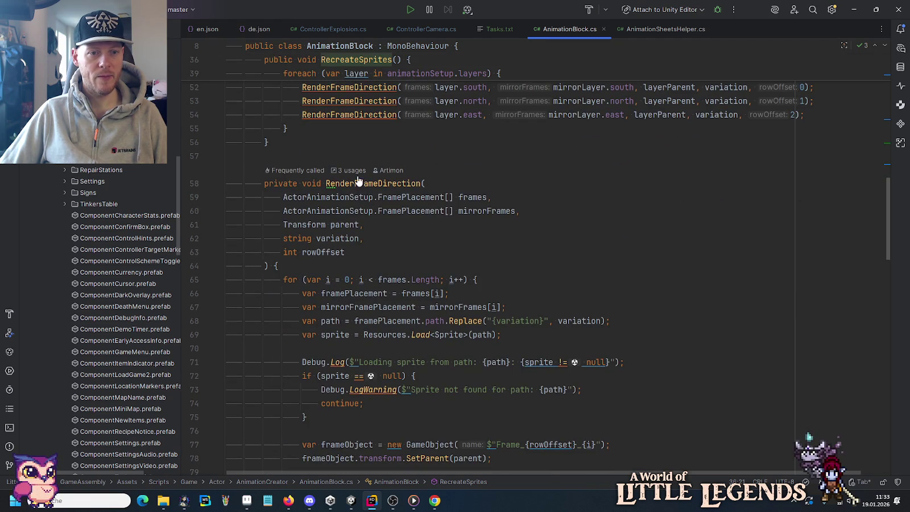
# Check RenderFrameDirection's usages and go to SaveOffsetsToAnimationSetup, then reveal AnimationBlock.cs in the project tree.
pyautogui.click(350, 170)
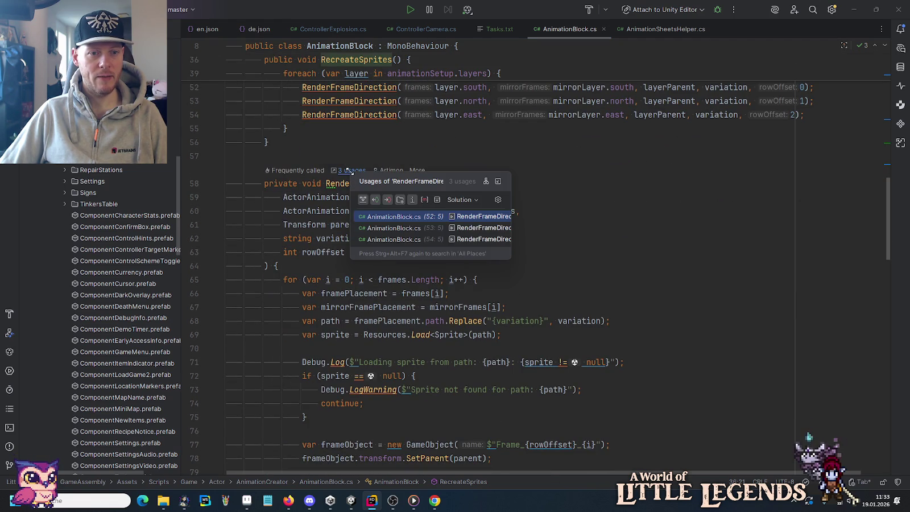
pyautogui.click(375, 219)
pyautogui.scroll(-8, 480, 237)
pyautogui.scroll(-7, 481, 238)
pyautogui.click(392, 219)
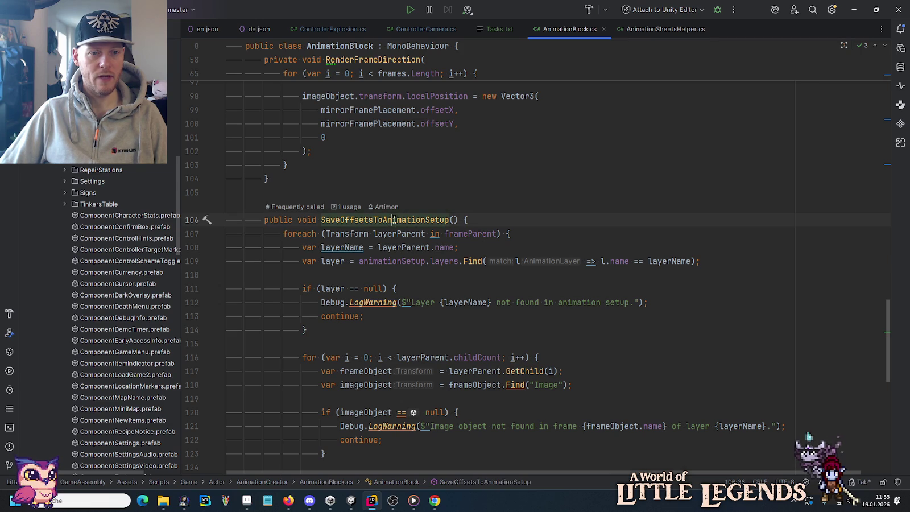
pyautogui.scroll(-9, 465, 255)
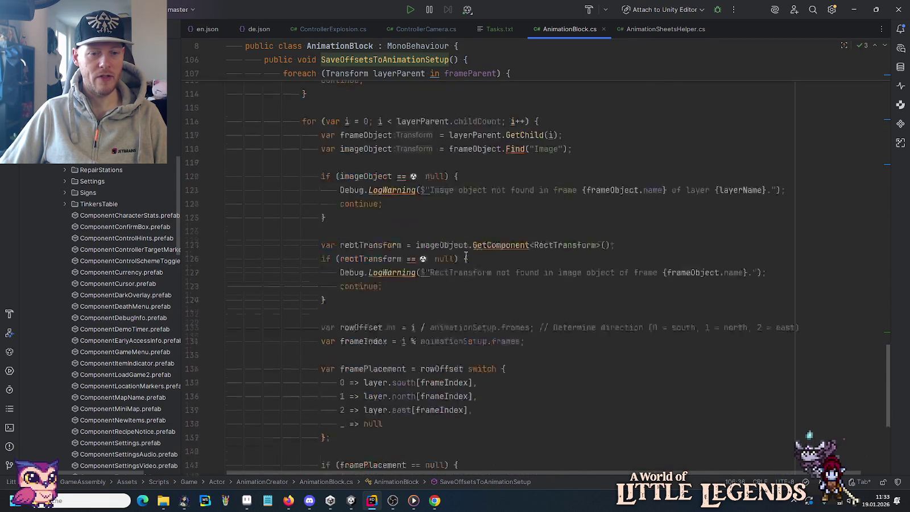
pyautogui.scroll(-3, 466, 255)
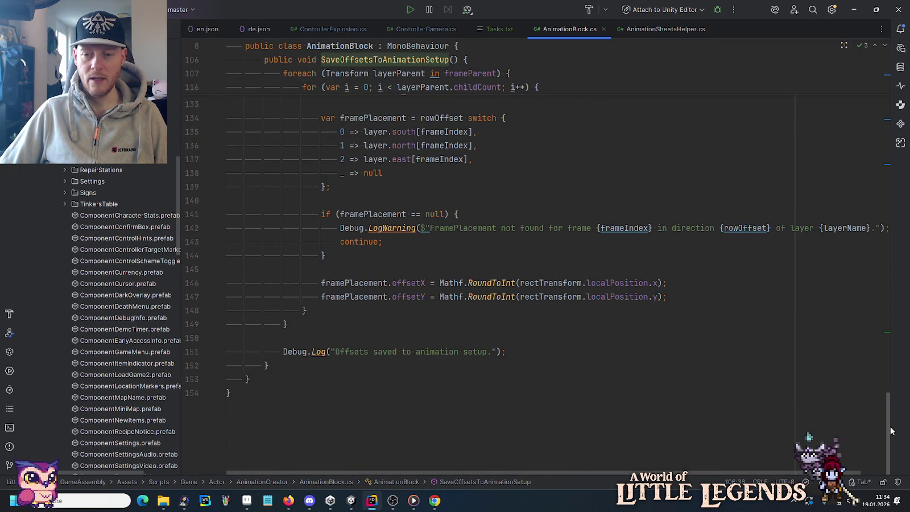
pyautogui.hotkey('shift', 'alt', 'l')
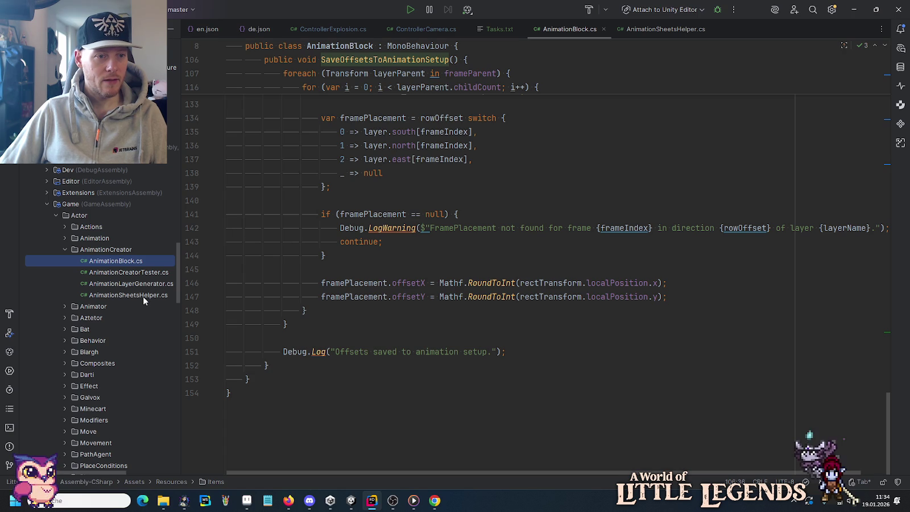
# Open AnimationCreatorTester.cs, AnimationLayerGenerator.cs and AnimationSheetsHelper.cs from the Solution Explorer.
pyautogui.doubleClick(142, 274)
pyautogui.doubleClick(137, 283)
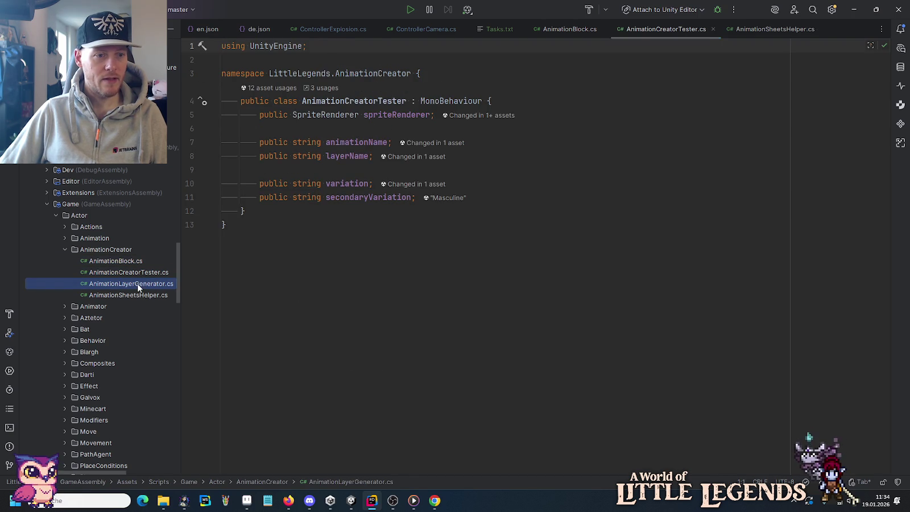
pyautogui.scroll(-12, 482, 305)
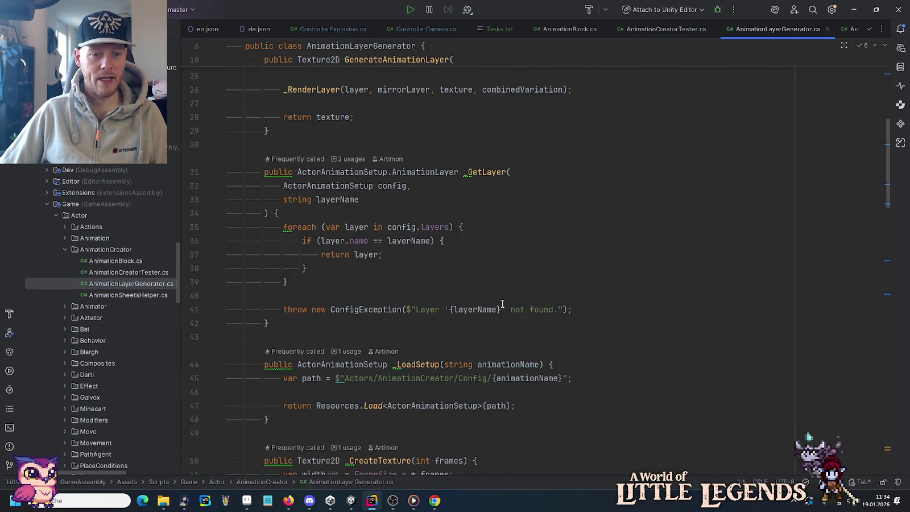
pyautogui.scroll(-10, 502, 304)
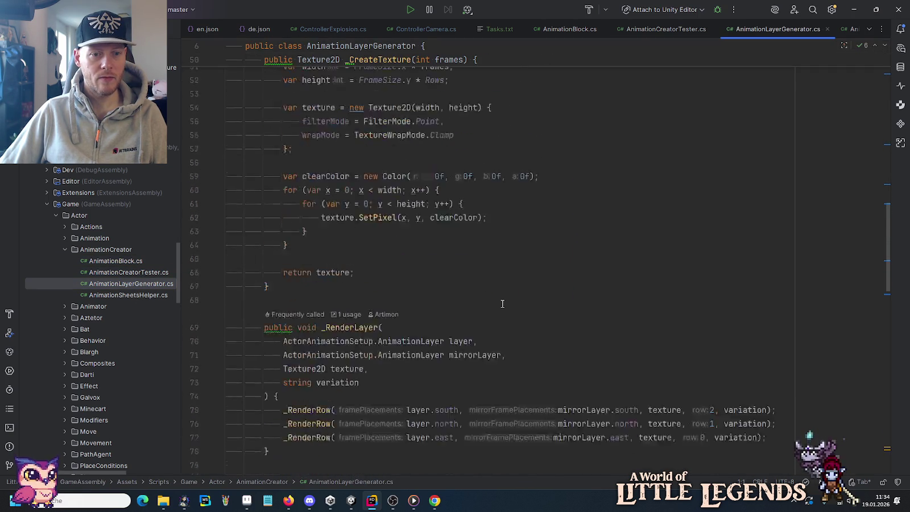
pyautogui.scroll(-15, 501, 304)
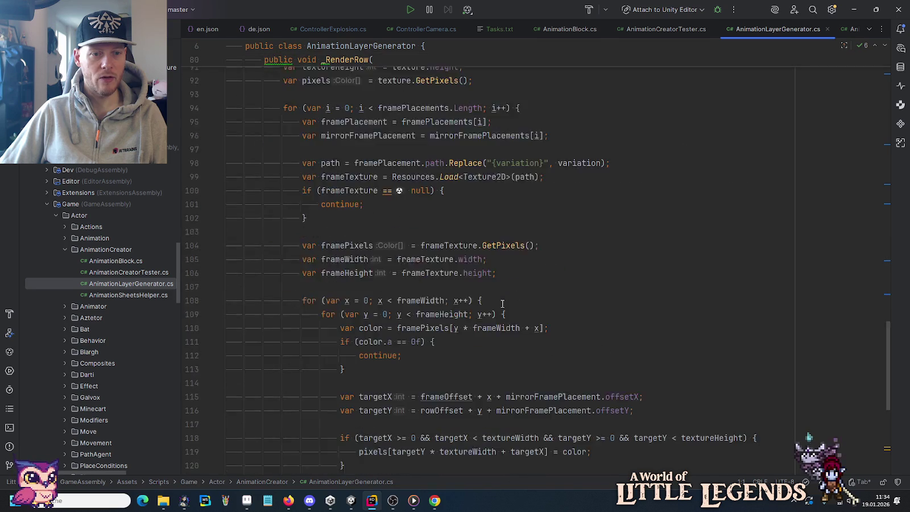
pyautogui.doubleClick(165, 295)
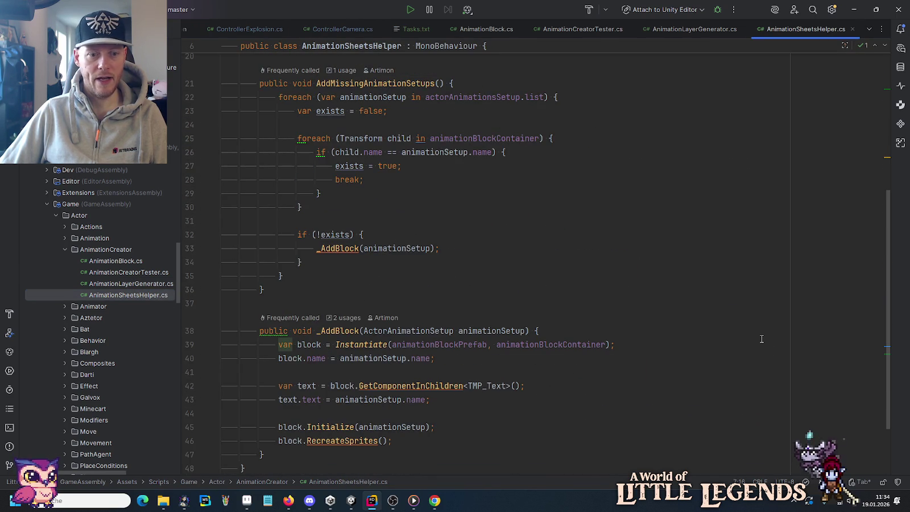
# Return to AnimationBlock.cs's RecreateSprites code.
pyautogui.scroll(7, 761, 339)
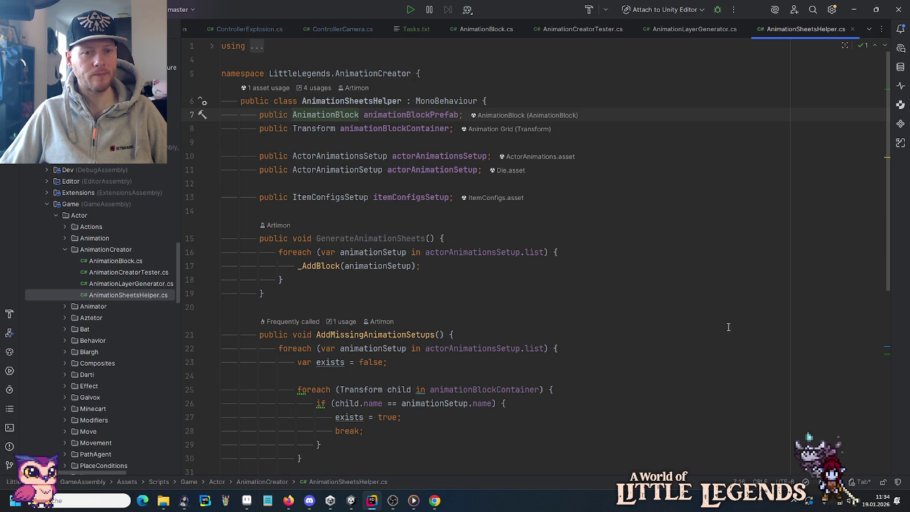
pyautogui.click(486, 29)
pyautogui.moveTo(883, 435)
pyautogui.mouseDown()
pyautogui.moveTo(850, 92)
pyautogui.moveTo(850, 174)
pyautogui.mouseUp()
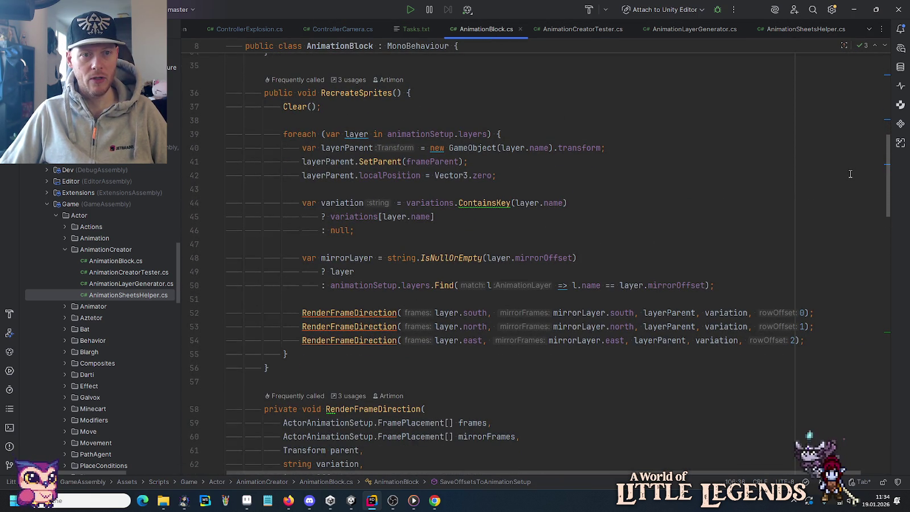
pyautogui.moveTo(850, 174); pyautogui.dragTo(853, 292)
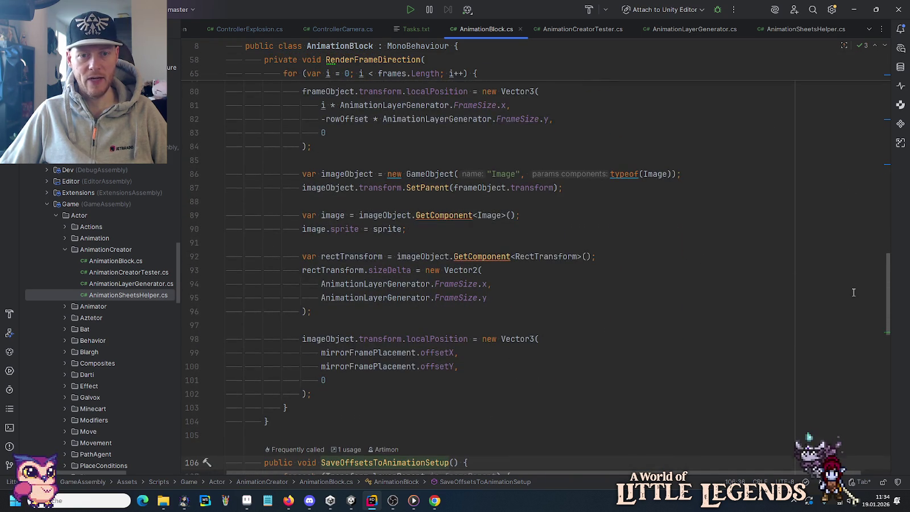
pyautogui.scroll(-7, 853, 293)
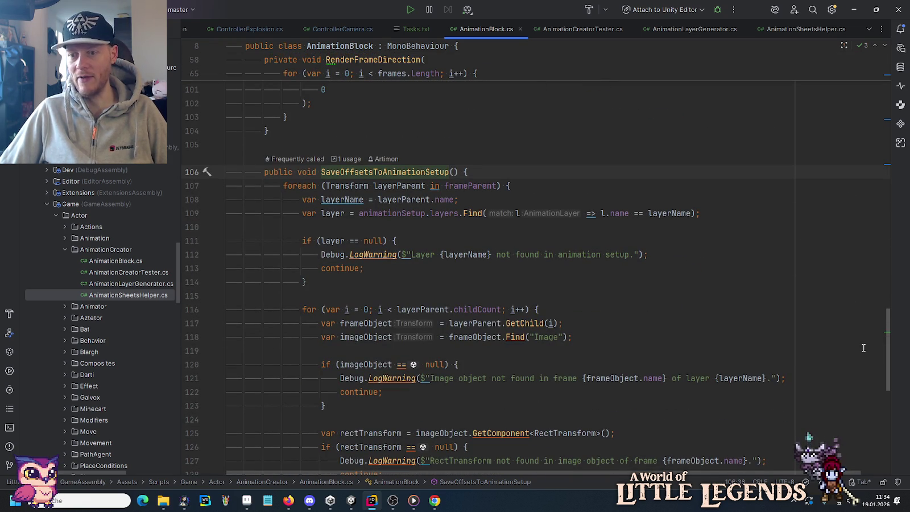
pyautogui.scroll(1, 863, 347)
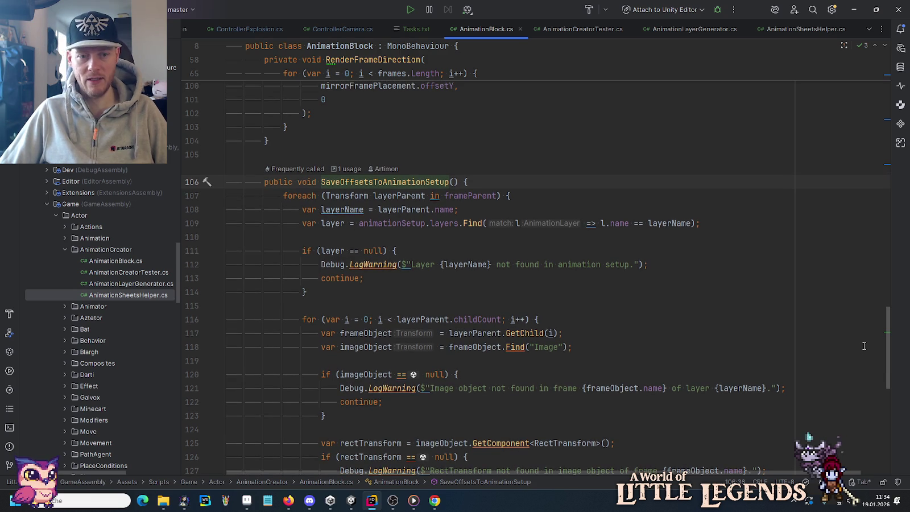
pyautogui.scroll(-4, 863, 346)
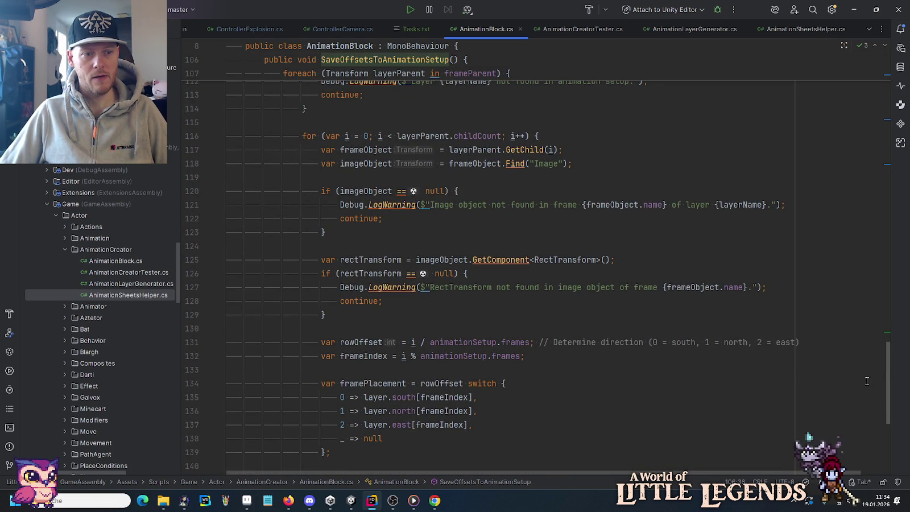
pyautogui.scroll(-5, 866, 380)
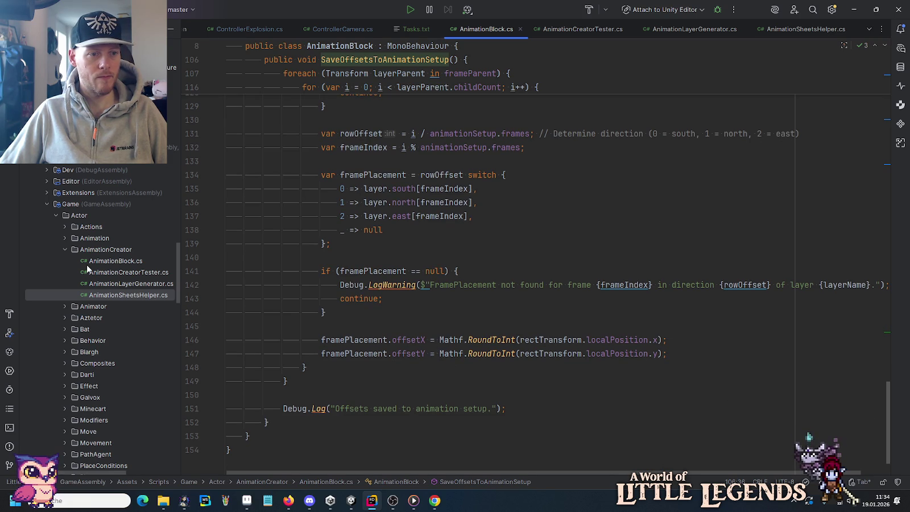
pyautogui.click(884, 394)
pyautogui.scroll(20, 660, 121)
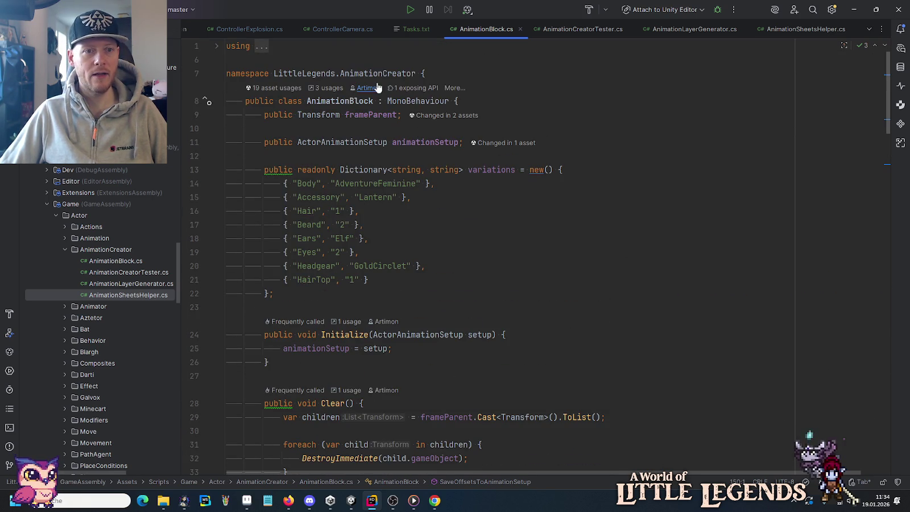
pyautogui.click(407, 101)
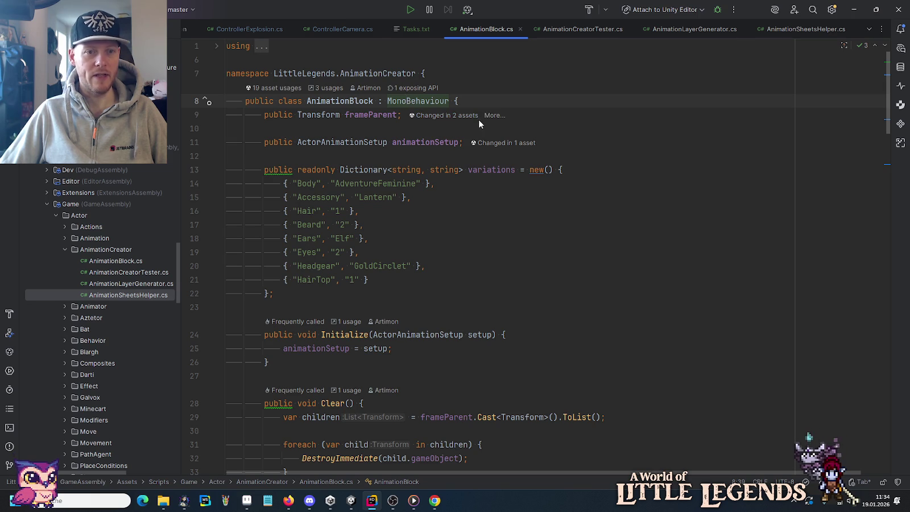
# Look over the AnimationCreatorTester and AnimationLayerGenerator class declarations.
pyautogui.click(582, 29)
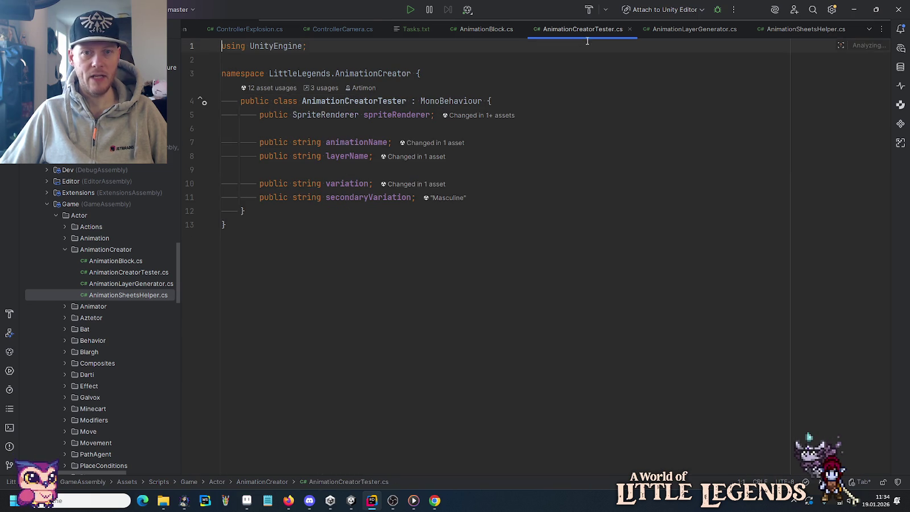
pyautogui.click(350, 101)
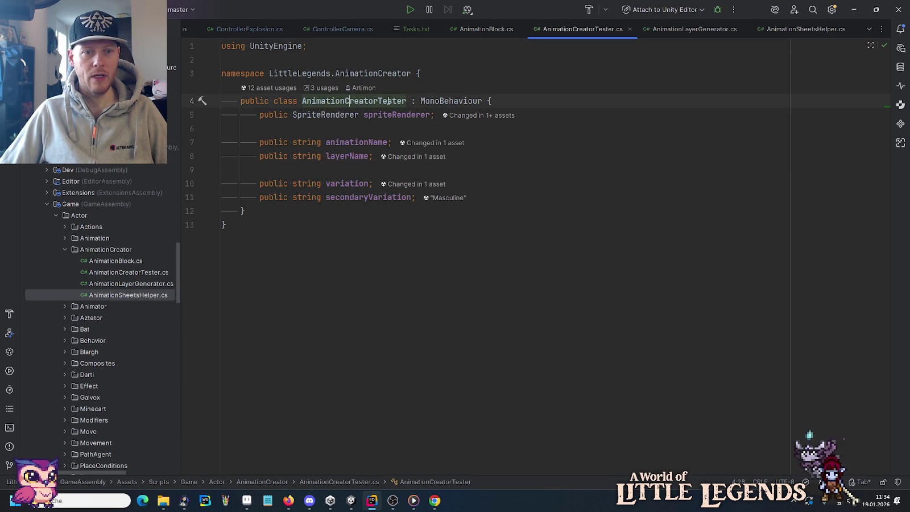
pyautogui.click(693, 29)
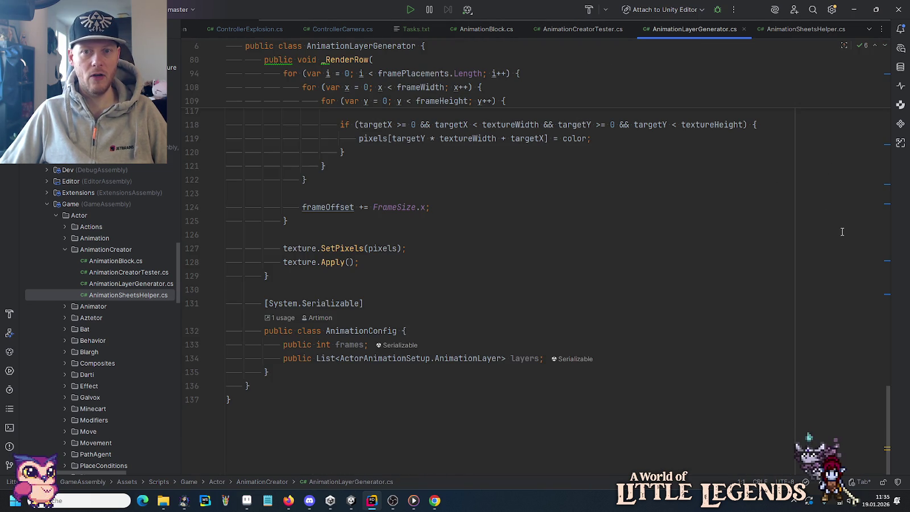
pyautogui.scroll(15, 882, 100)
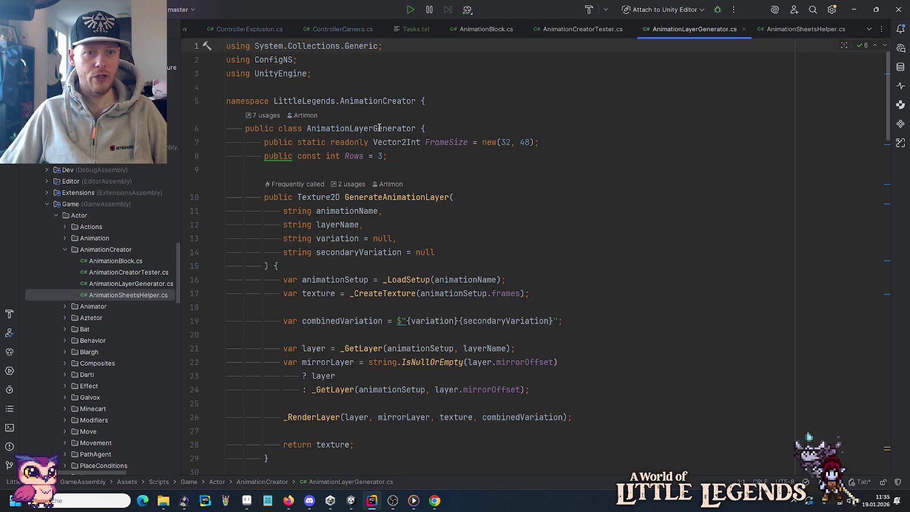
pyautogui.click(379, 127)
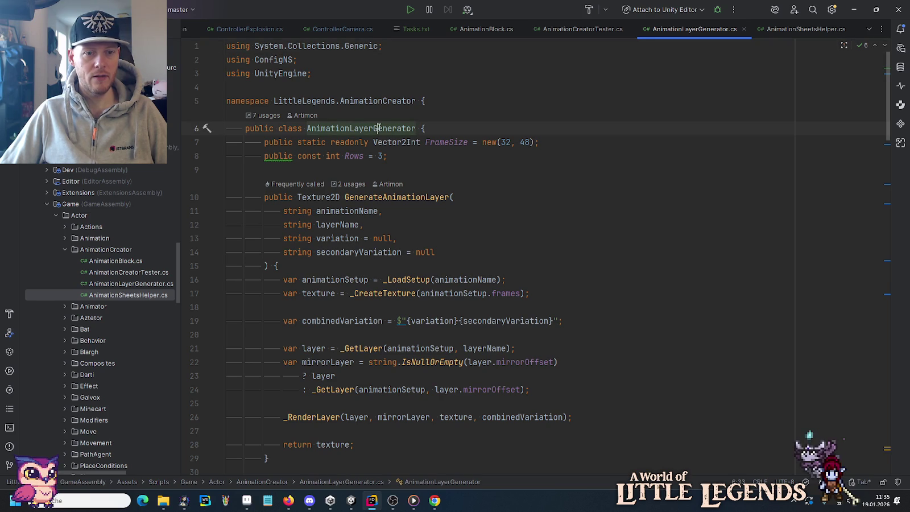
# In AnimationSheetsHelper.cs, highlight the usages of actorAnimationsSetup and animationBlockContainer.
pyautogui.click(806, 29)
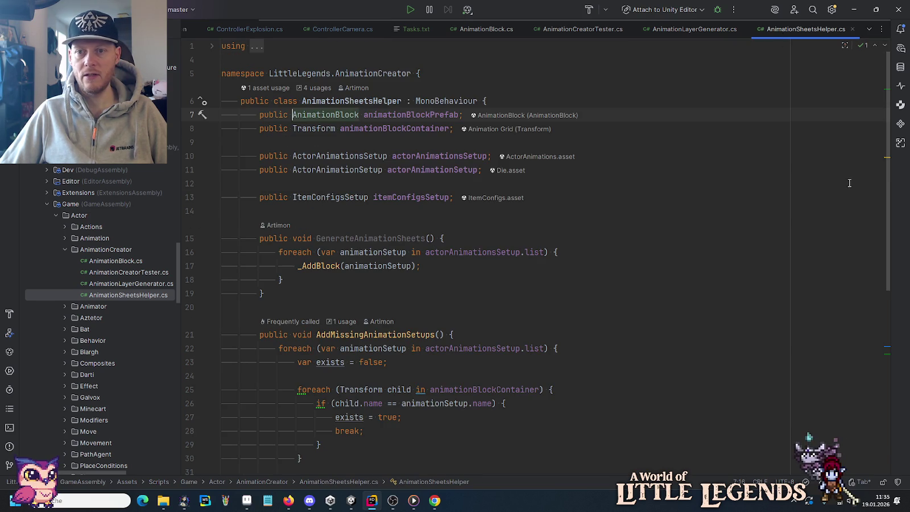
pyautogui.click(459, 101)
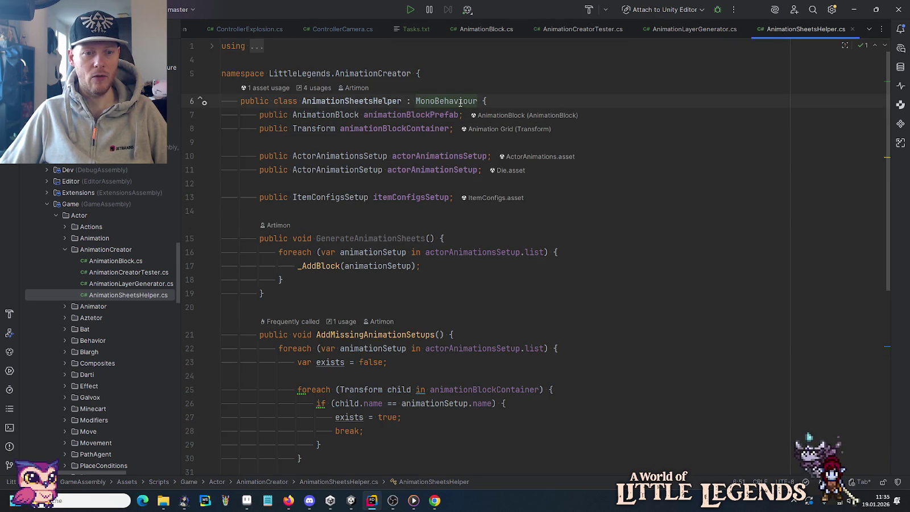
pyautogui.scroll(-3, 389, 260)
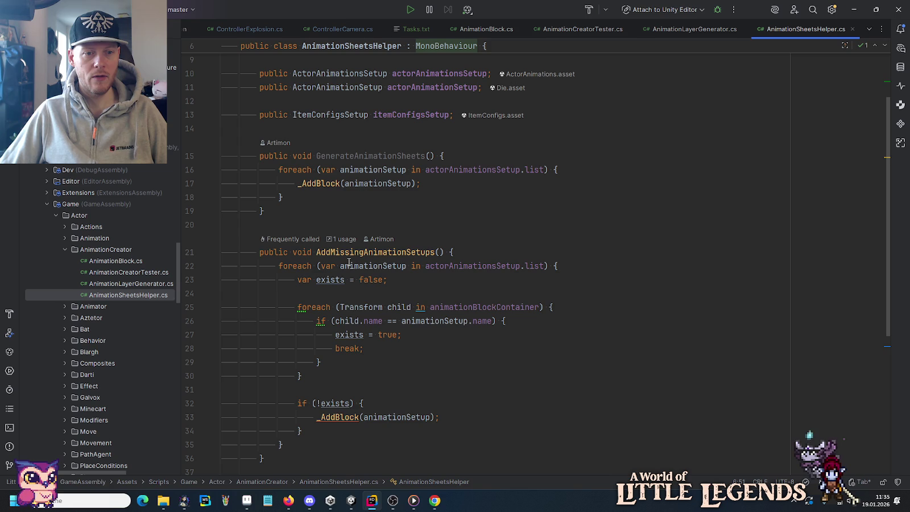
pyautogui.click(457, 266)
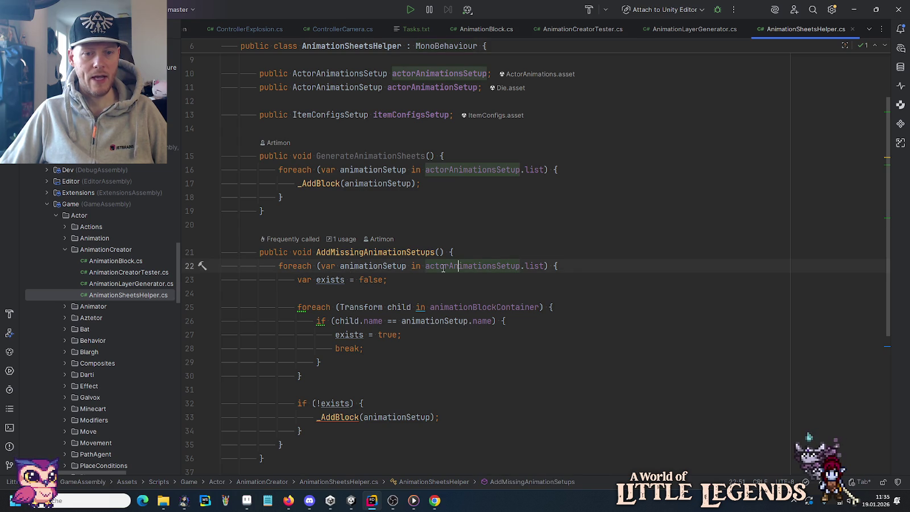
pyautogui.scroll(-3, 448, 195)
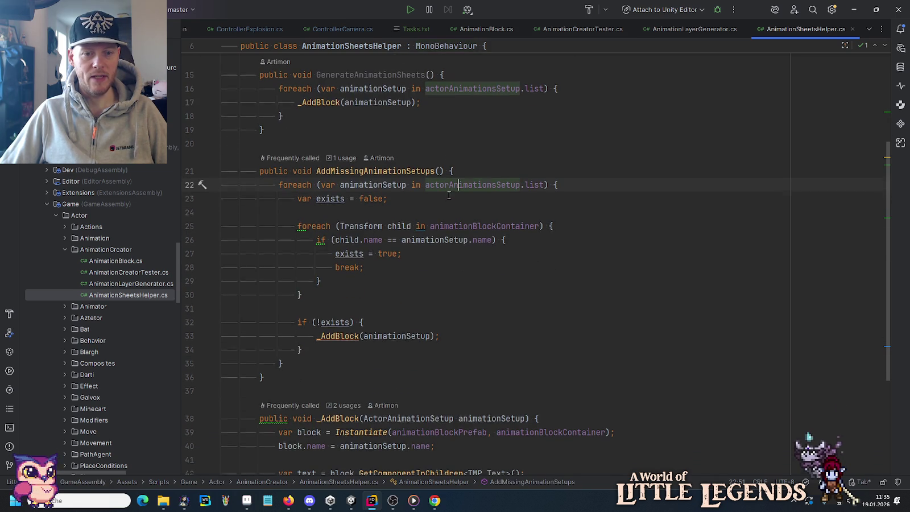
pyautogui.click(493, 226)
pyautogui.scroll(-5, 495, 228)
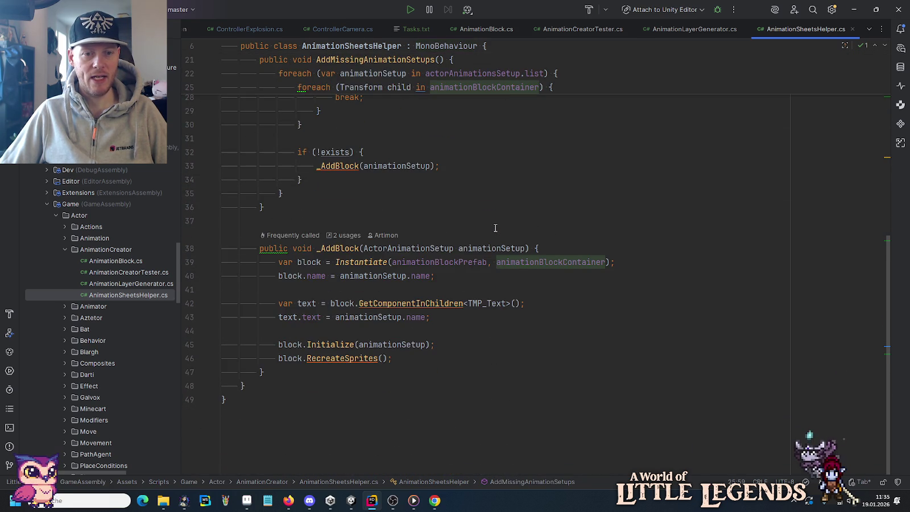
pyautogui.scroll(10, 495, 228)
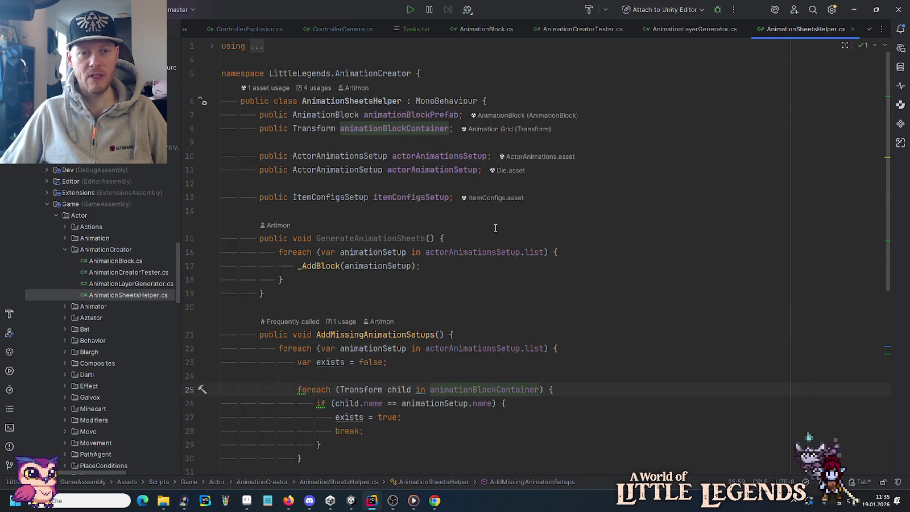
# Scroll back through AnimationLayerGenerator.cs, ending on AnimationCreatorTester.cs.
pyautogui.click(684, 31)
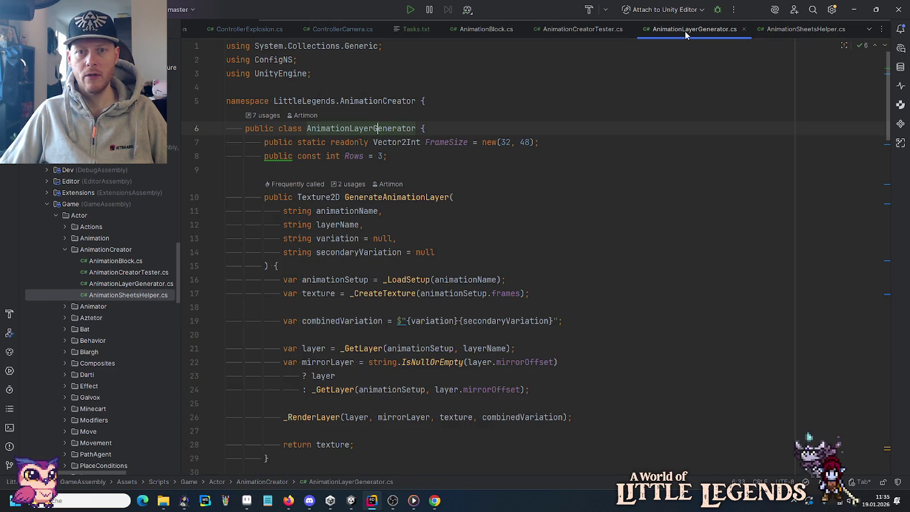
pyautogui.scroll(-3, 655, 193)
pyautogui.scroll(-7, 655, 193)
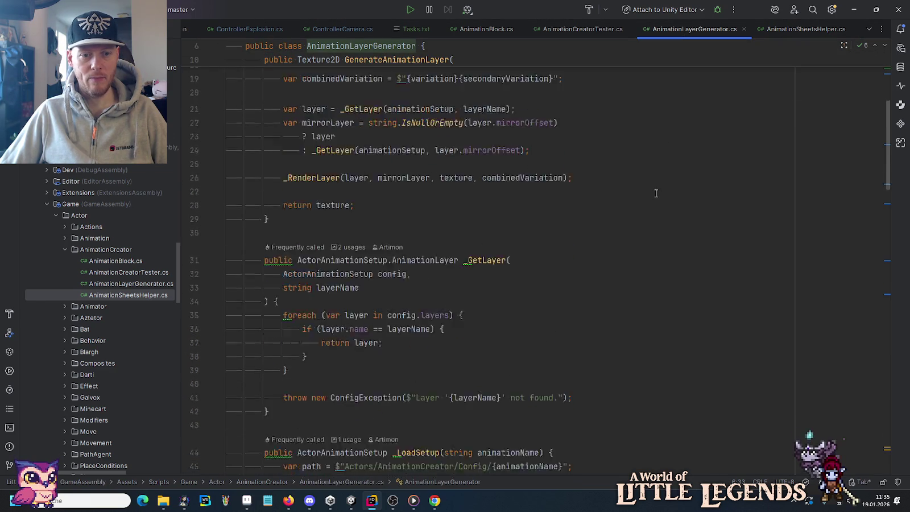
pyautogui.click(560, 29)
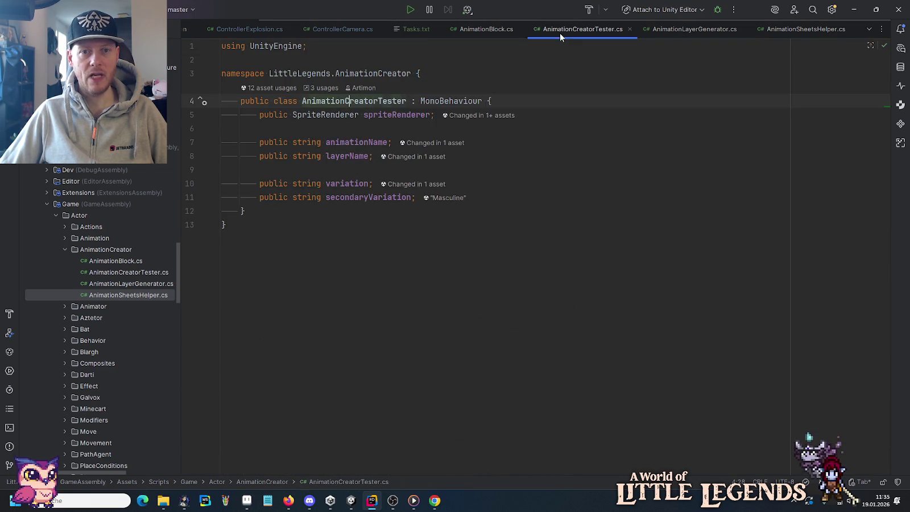
# Inspect AnimationBlock.cs's variations dictionary (Body AdventureFeminine, Headgear GoldCirclet, HairTop 1), then switch to Unity.
pyautogui.click(506, 29)
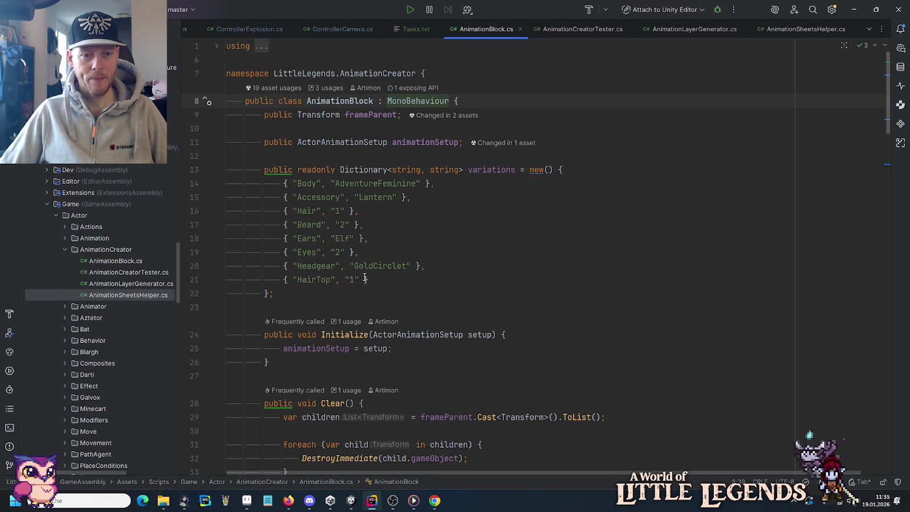
pyautogui.moveTo(354, 170); pyautogui.dragTo(360, 278)
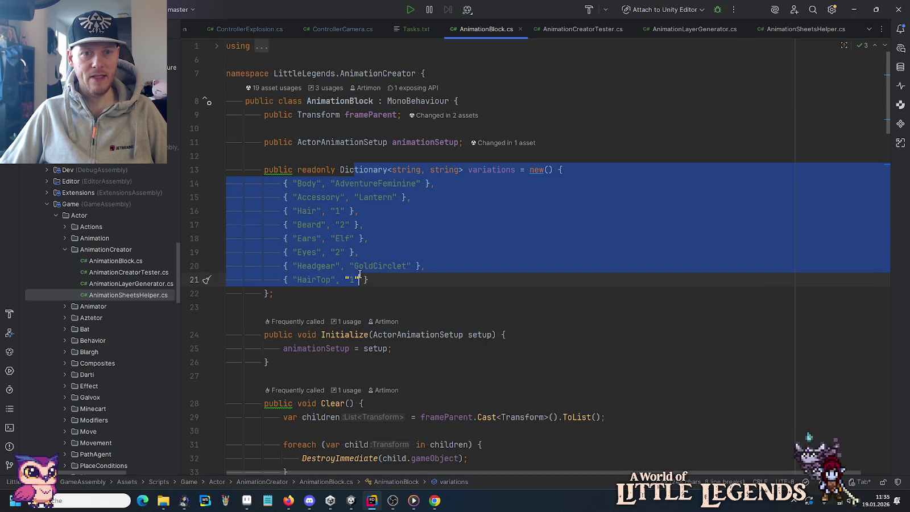
pyautogui.moveTo(382, 283); pyautogui.dragTo(365, 185)
pyautogui.click(365, 185)
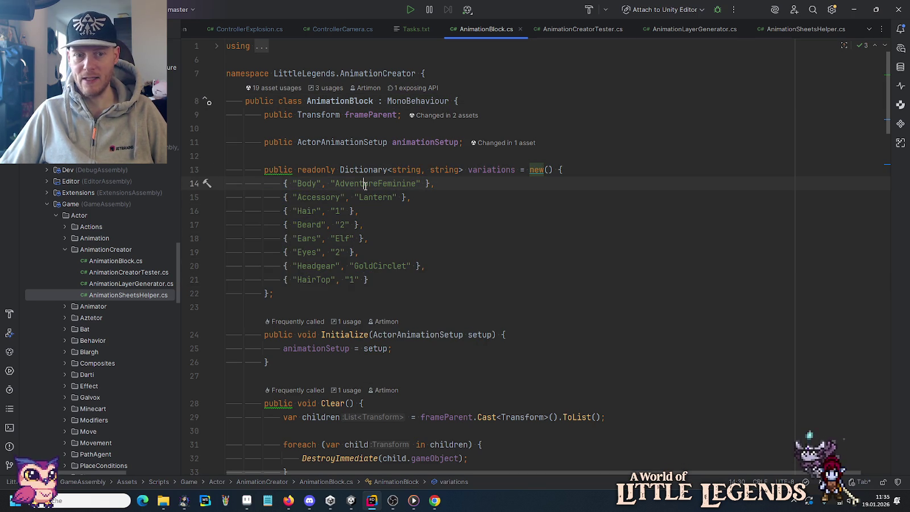
pyautogui.scroll(-5, 406, 341)
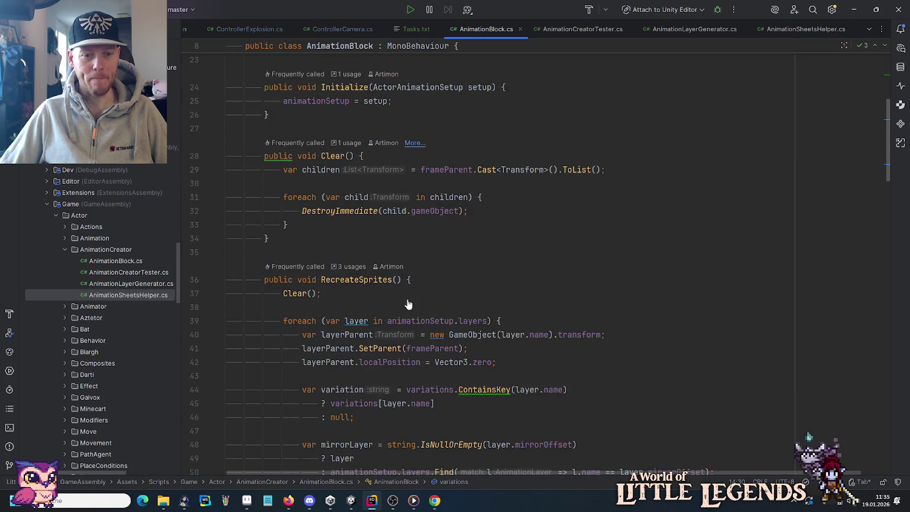
pyautogui.scroll(4, 408, 300)
pyautogui.scroll(-20, 879, 297)
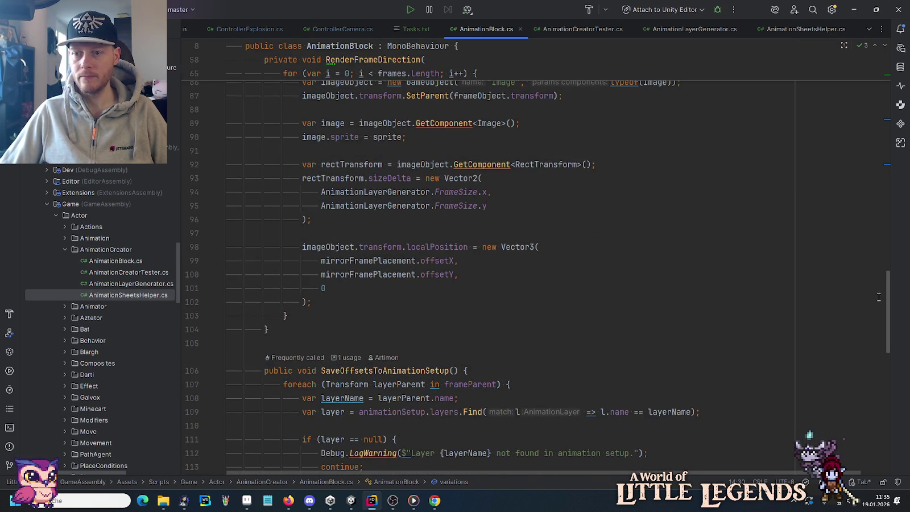
pyautogui.scroll(20, 878, 296)
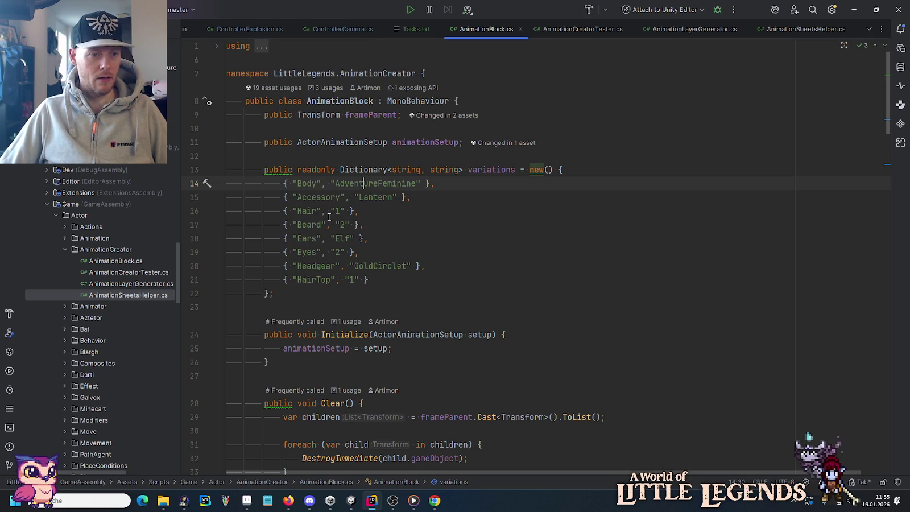
pyautogui.click(350, 500)
# Browse to Assets > Scenes > AnimationCreator and open the AnimationCreator Scene, zooming its view.
pyautogui.scroll(-4, 22, 403)
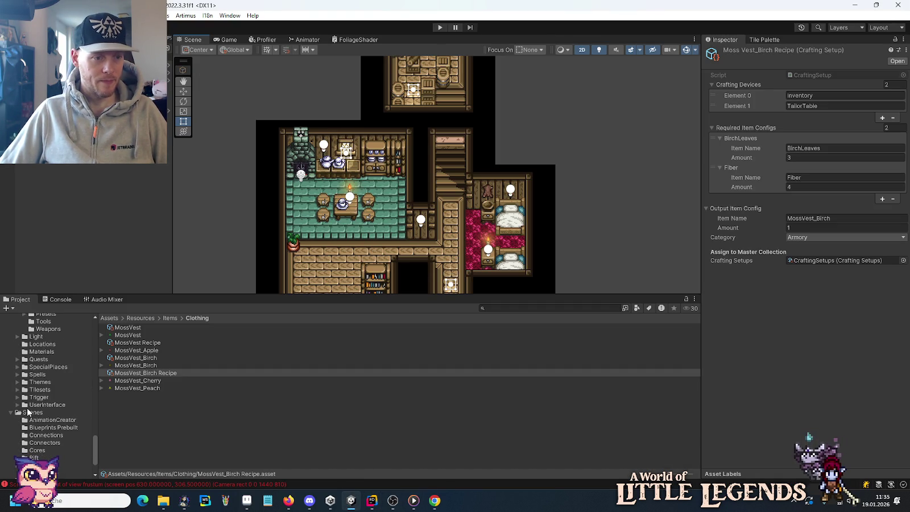
pyautogui.scroll(-2, 32, 422)
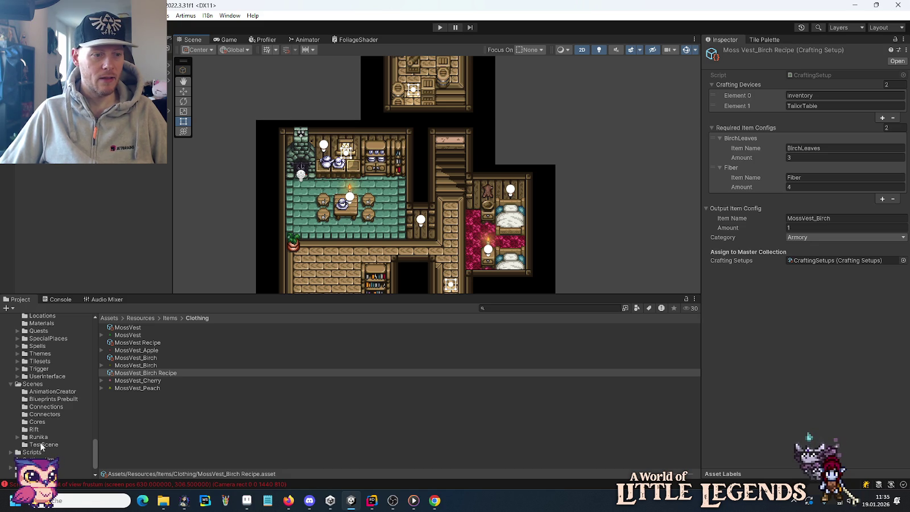
pyautogui.click(35, 446)
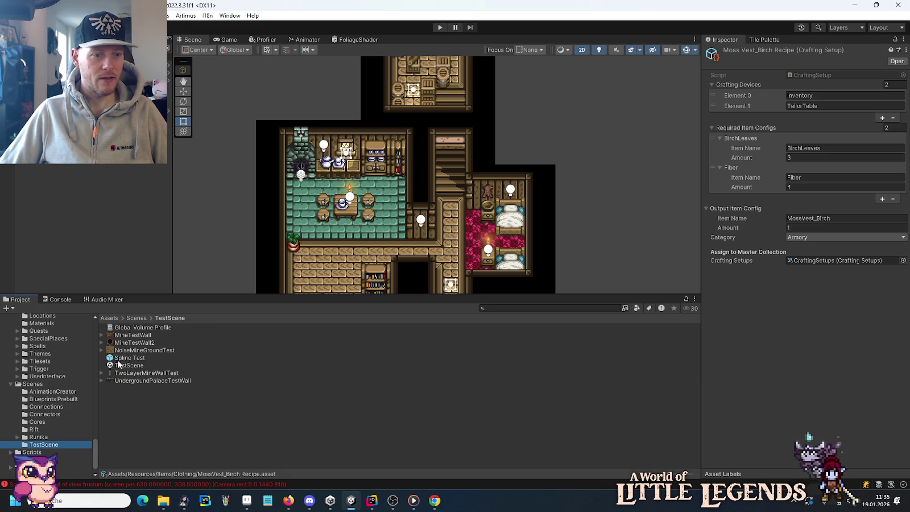
pyautogui.click(53, 392)
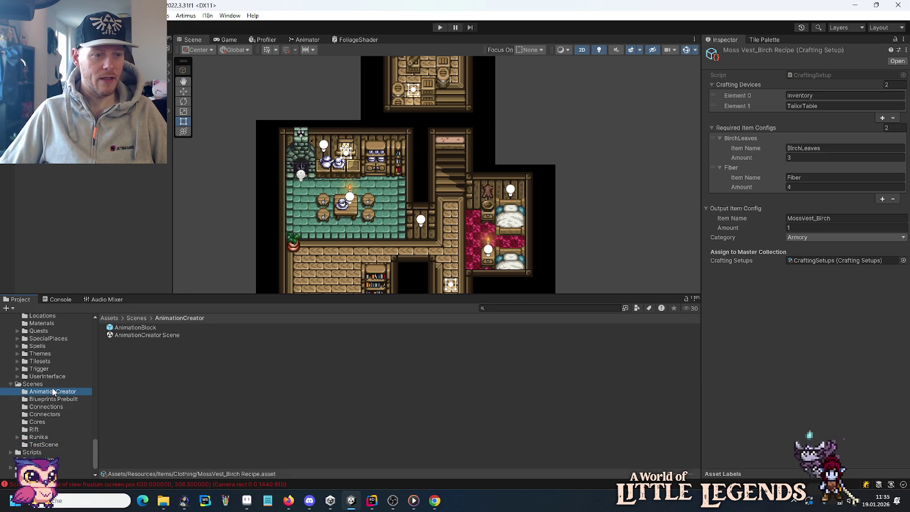
pyautogui.click(121, 339)
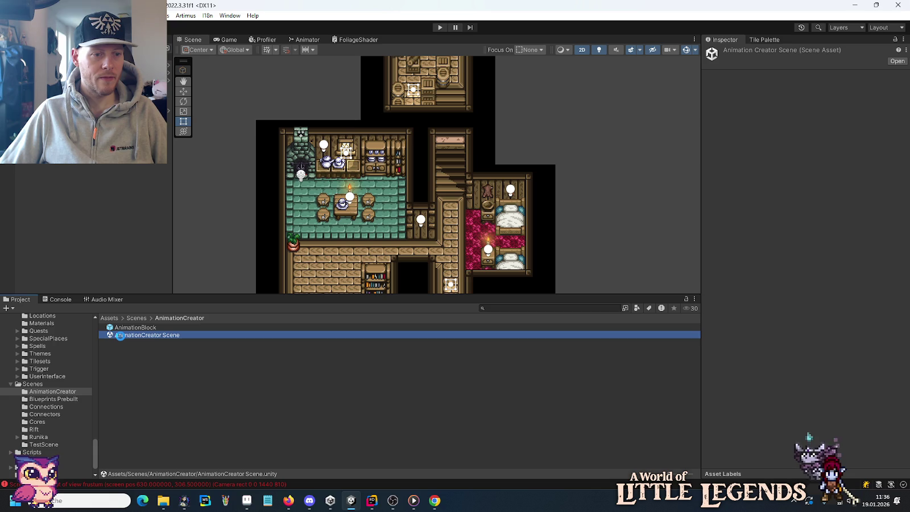
pyautogui.doubleClick(120, 336)
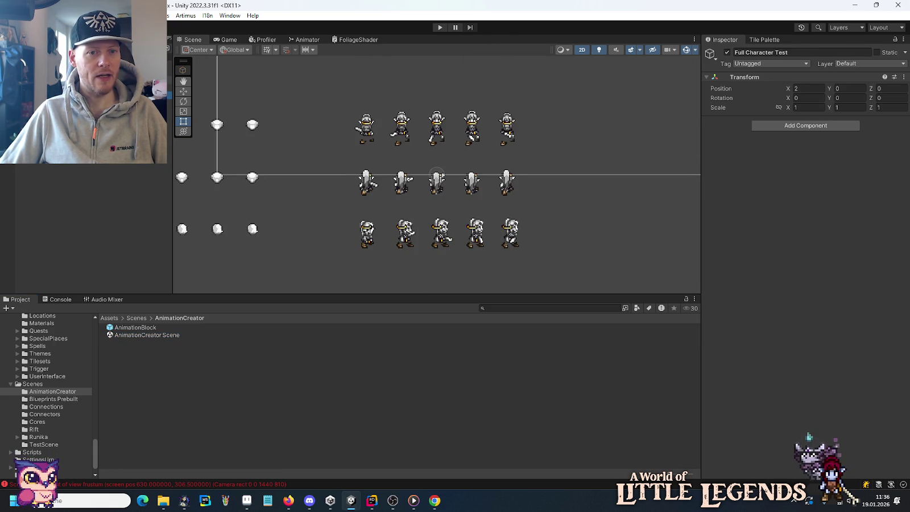
pyautogui.scroll(5, 421, 170)
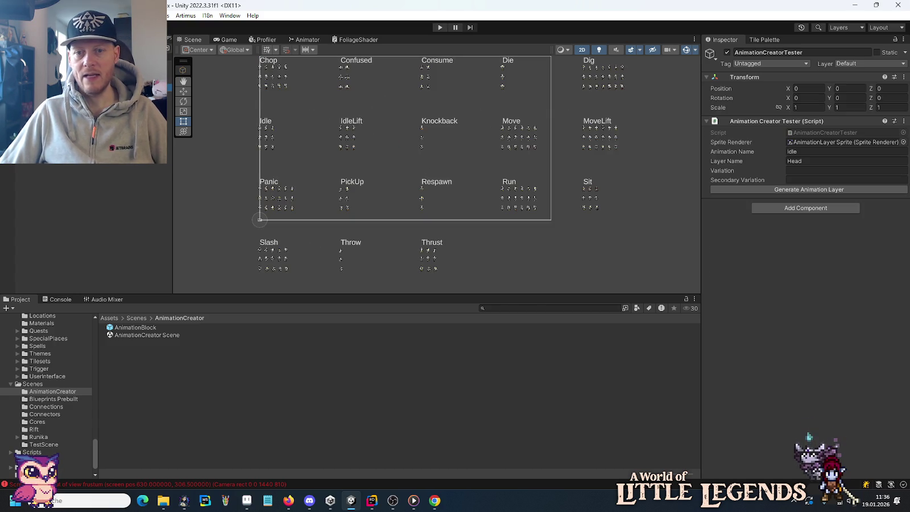
# Compare the AnimationCreatorTester.cs code against the Unity Editor scene.
pyautogui.hotkey('alt', 'Tab')
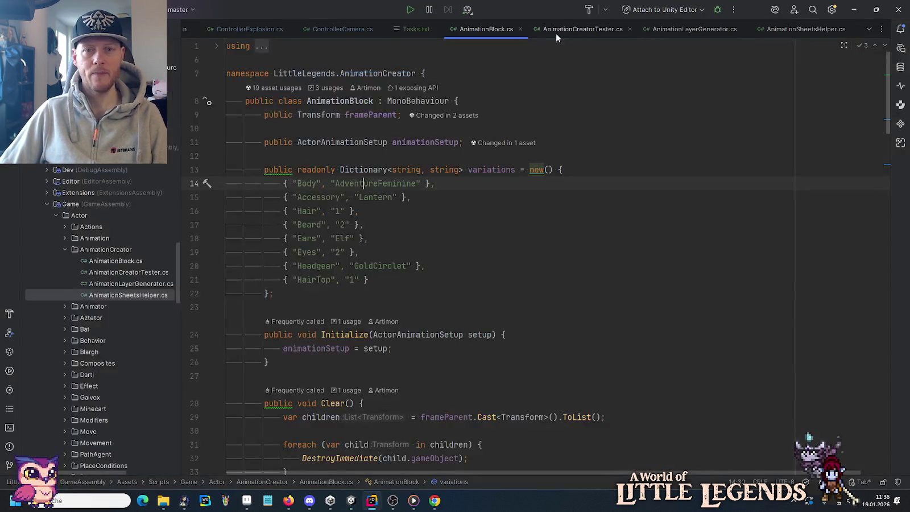
pyautogui.click(541, 29)
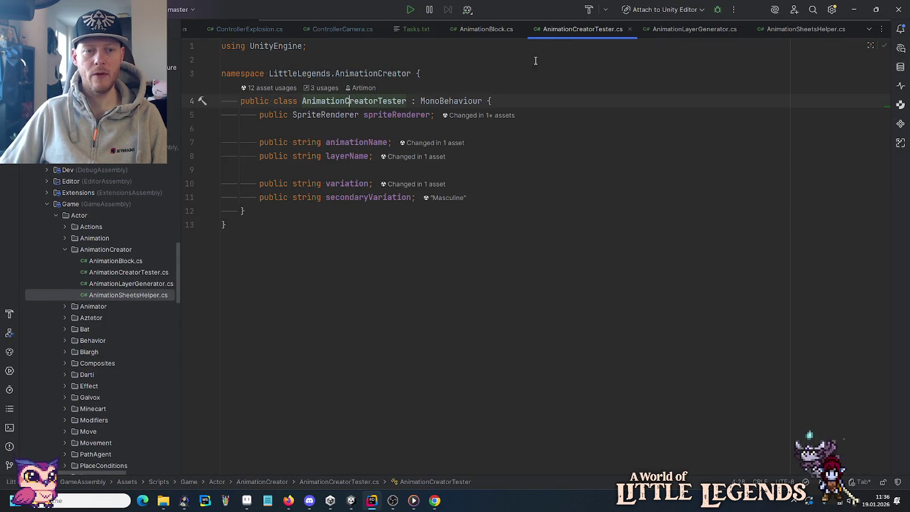
pyautogui.hotkey('alt', 'Tab')
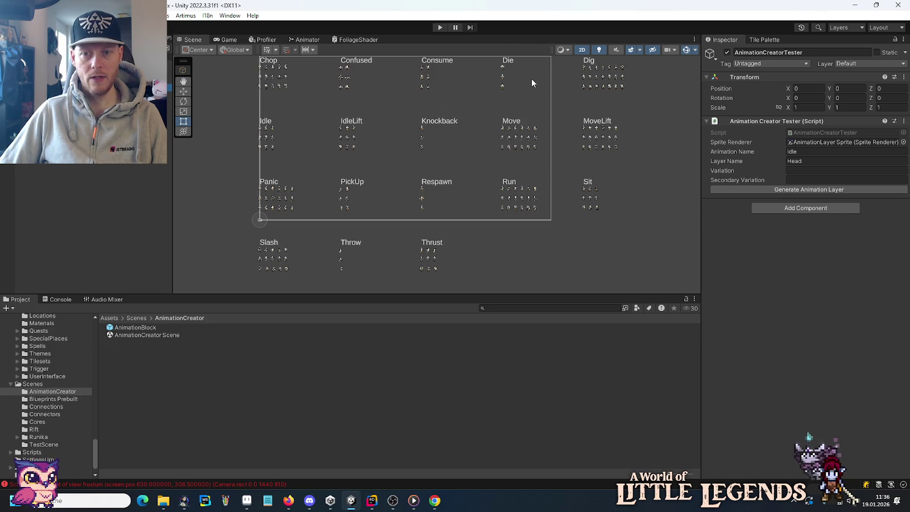
pyautogui.hotkey('alt', 'Tab')
pyautogui.hotkey('alt', 'Tab')
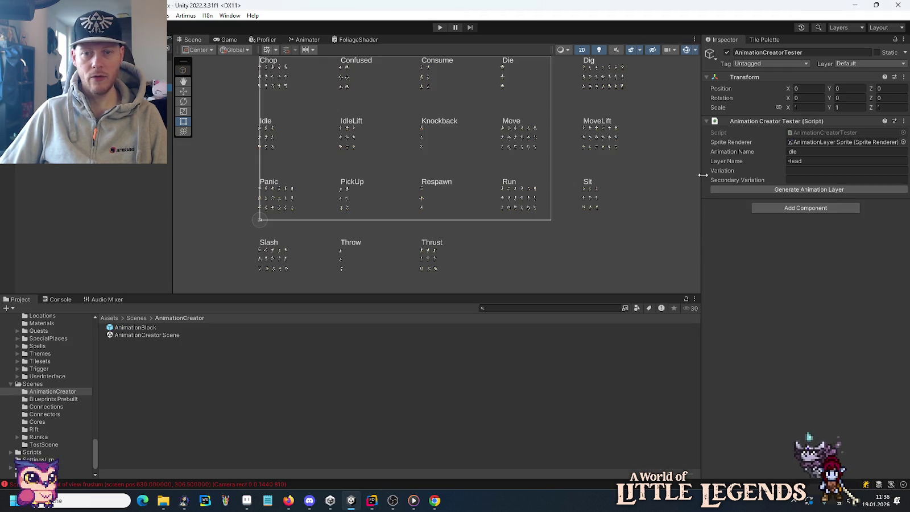
pyautogui.hotkey('alt', 'Tab')
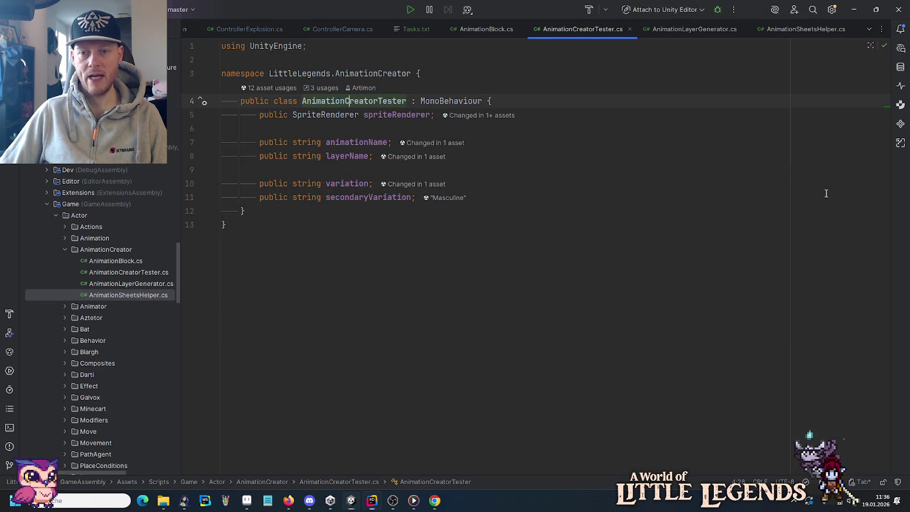
# Read AnimationSheetsHelper.cs's GenerateAnimationSheets and AddMissingAnimationSetups methods.
pyautogui.click(489, 31)
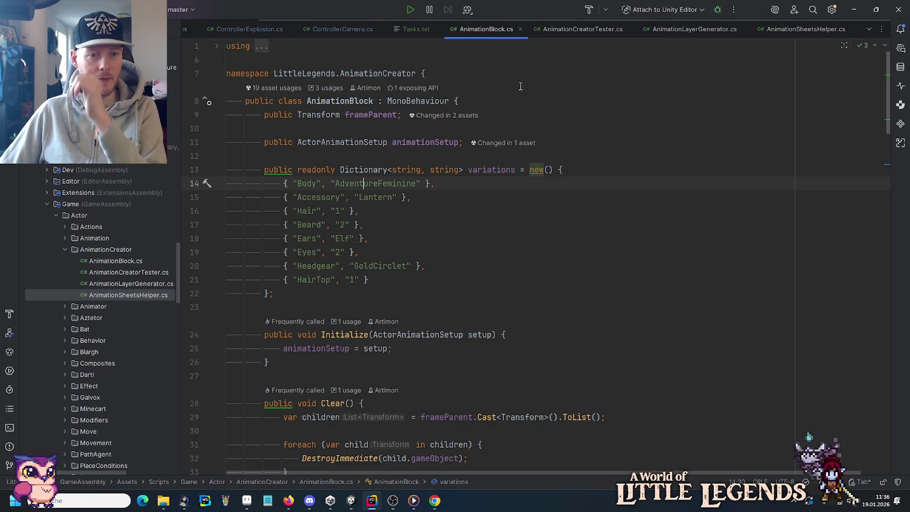
pyautogui.click(794, 35)
pyautogui.click(368, 238)
pyautogui.click(363, 335)
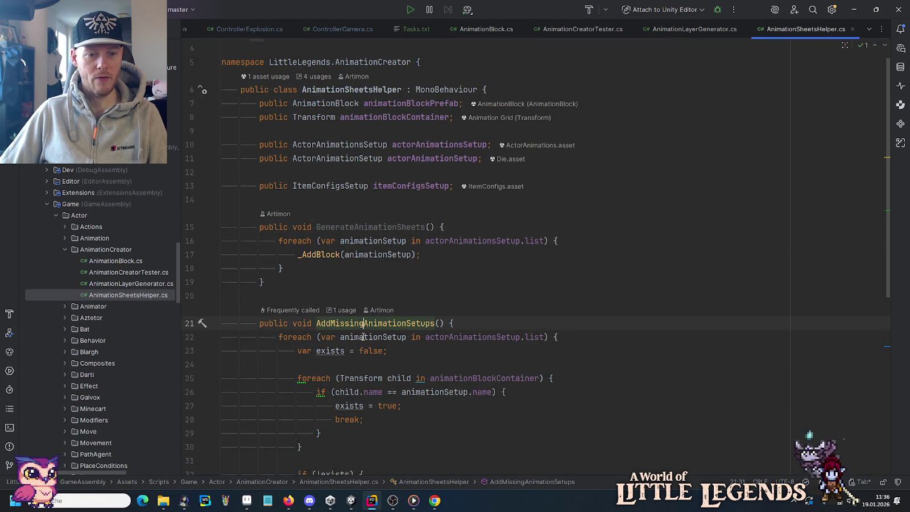
pyautogui.scroll(-8, 362, 337)
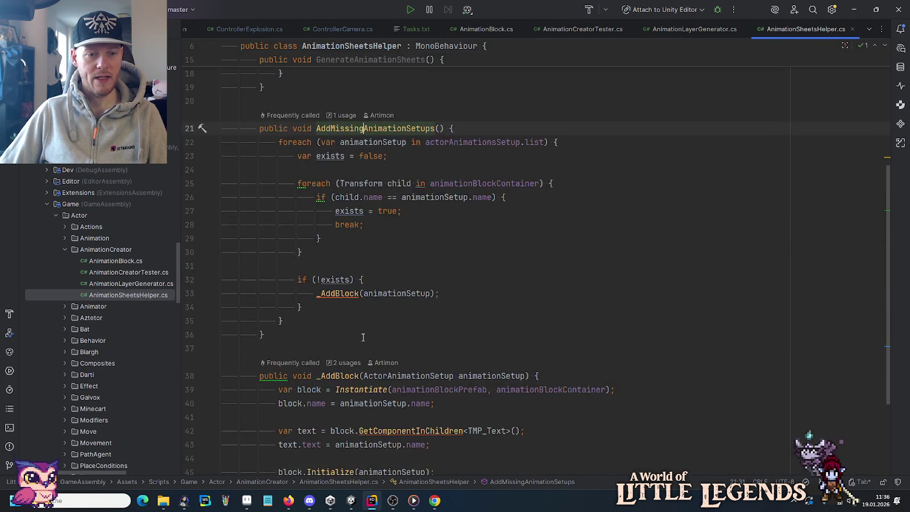
# Close the AnimationSheetsHelper, AnimationLayerGenerator, AnimationCreatorTester and AnimationBlock code tabs.
pyautogui.middleClick(796, 31)
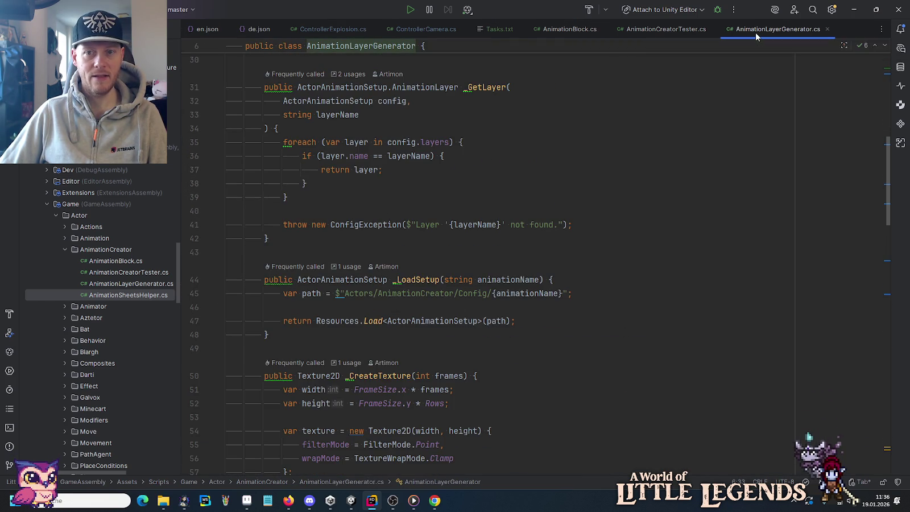
pyautogui.middleClick(755, 33)
pyautogui.middleClick(673, 28)
pyautogui.middleClick(581, 30)
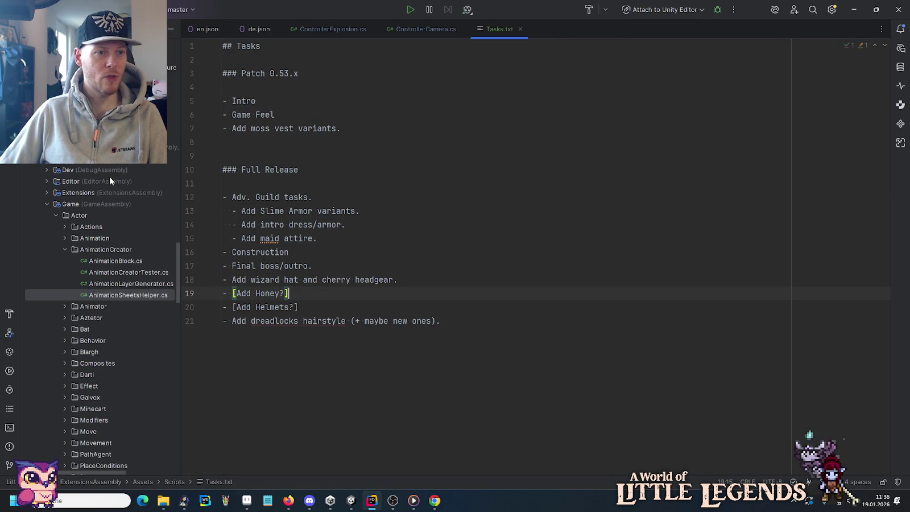
# Open AnimationCreatorTesterEditor.cs from the Editor/AnimationCreator scripts folder.
pyautogui.scroll(1, 109, 176)
pyautogui.click(47, 215)
pyautogui.click(56, 227)
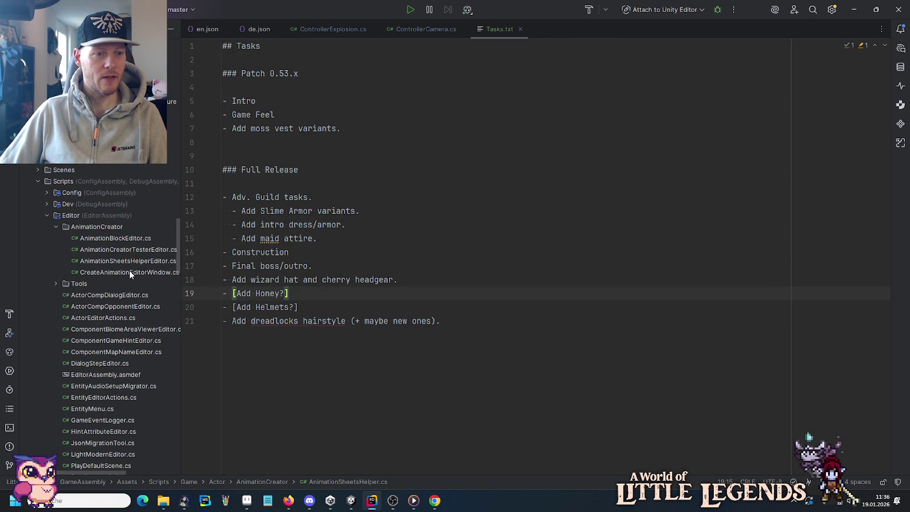
pyautogui.hotkey('alt', 'Tab')
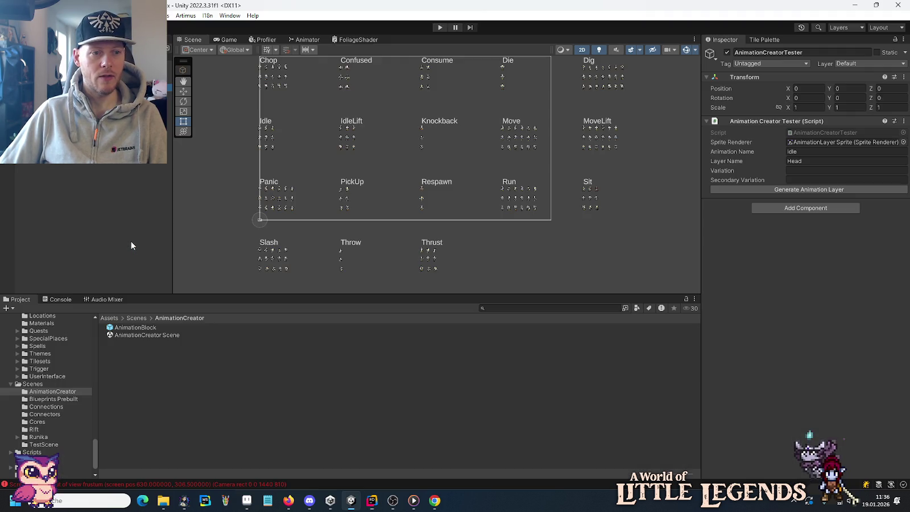
pyautogui.hotkey('alt', 'Tab')
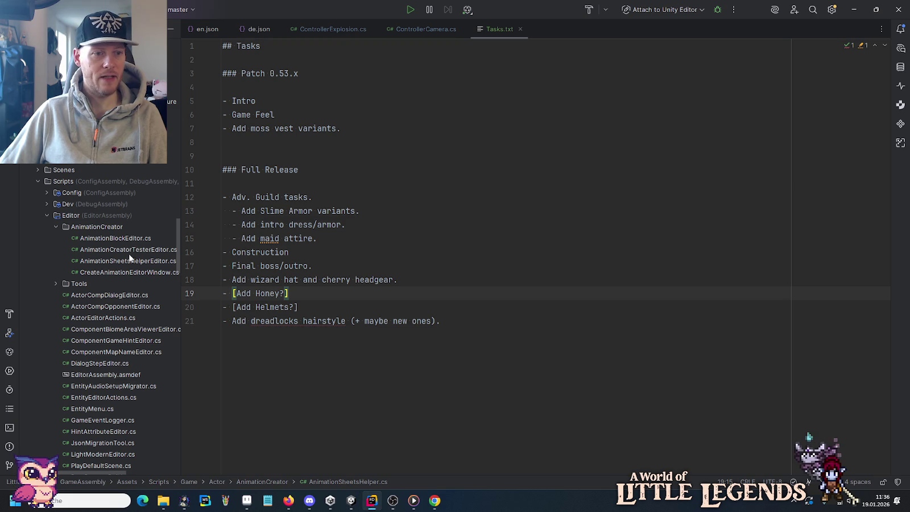
pyautogui.doubleClick(124, 249)
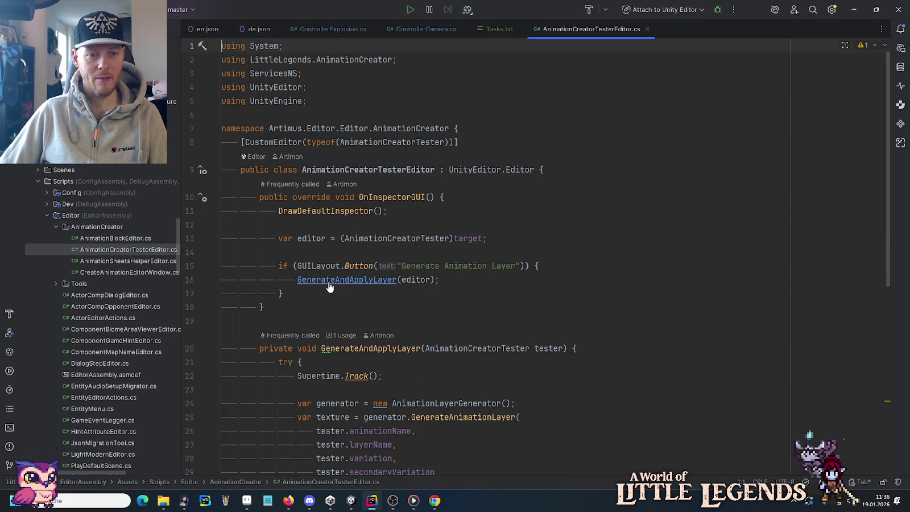
# Follow GenerateAndApplyLayer into GenerateAnimationLayer, checking its _LoadSetup and _CreateTexture calls.
pyautogui.keyDown('ctrl'); pyautogui.click(332, 281); pyautogui.keyUp('ctrl')
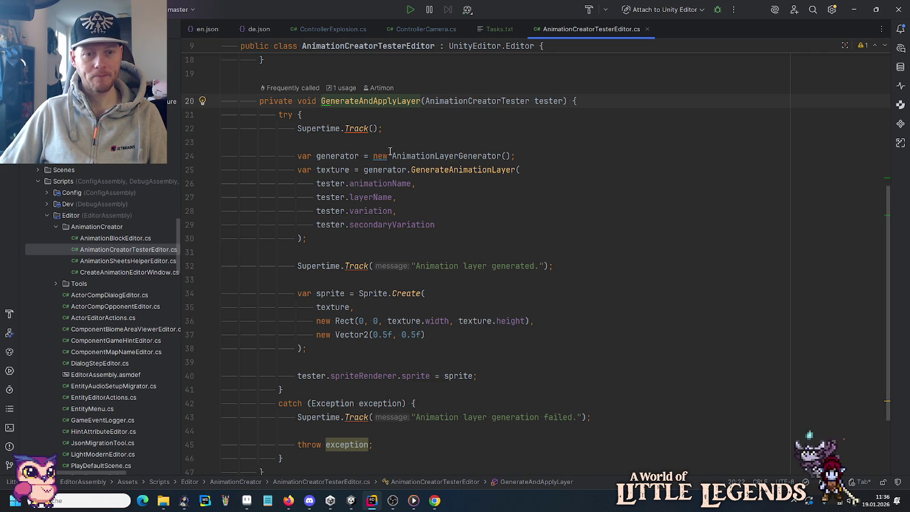
pyautogui.keyDown('ctrl'); pyautogui.click(465, 170); pyautogui.keyUp('ctrl')
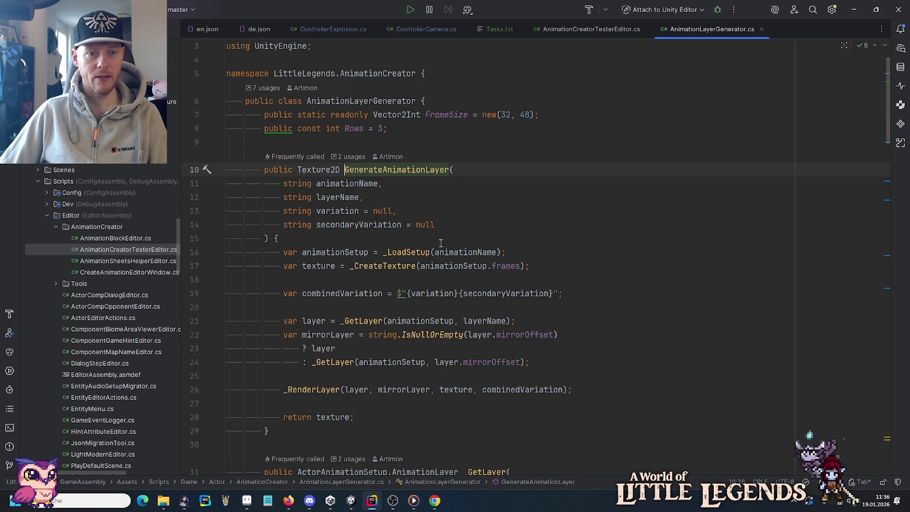
pyautogui.click(407, 251)
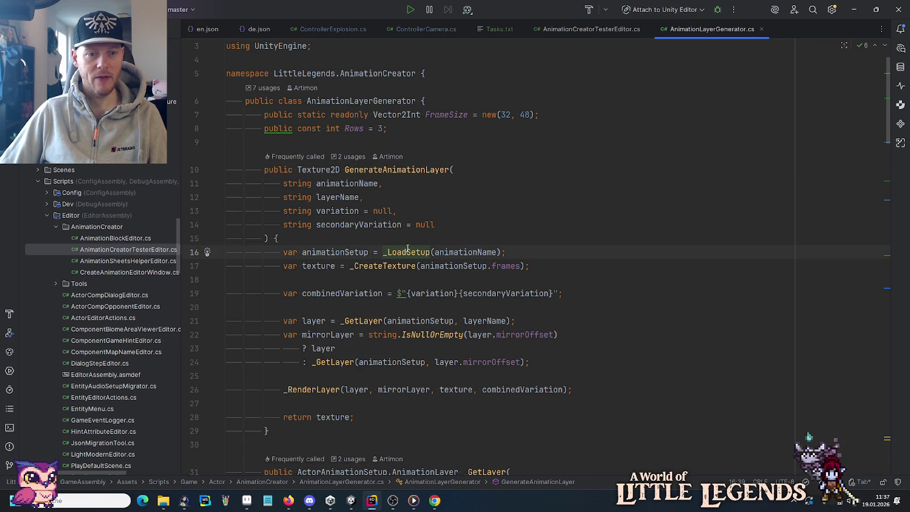
pyautogui.click(387, 267)
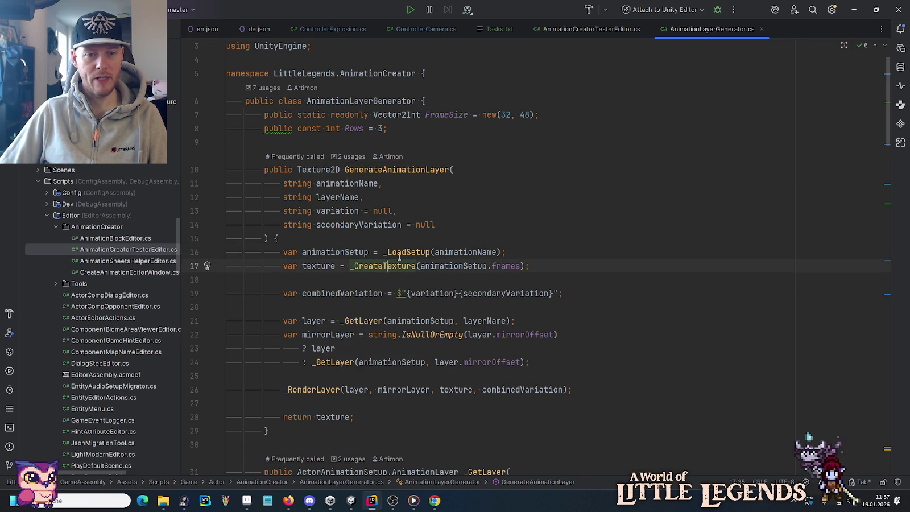
# Read the _LoadSetup definition, then close AnimationLayerGenerator.cs and AnimationCreatorTesterEditor.cs.
pyautogui.keyDown('ctrl'); pyautogui.click(423, 253); pyautogui.keyUp('ctrl')
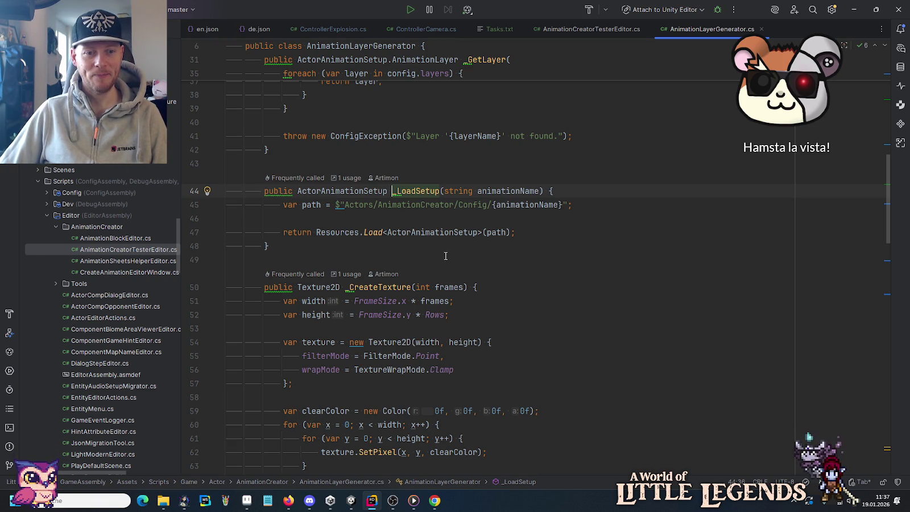
pyautogui.scroll(-10, 384, 291)
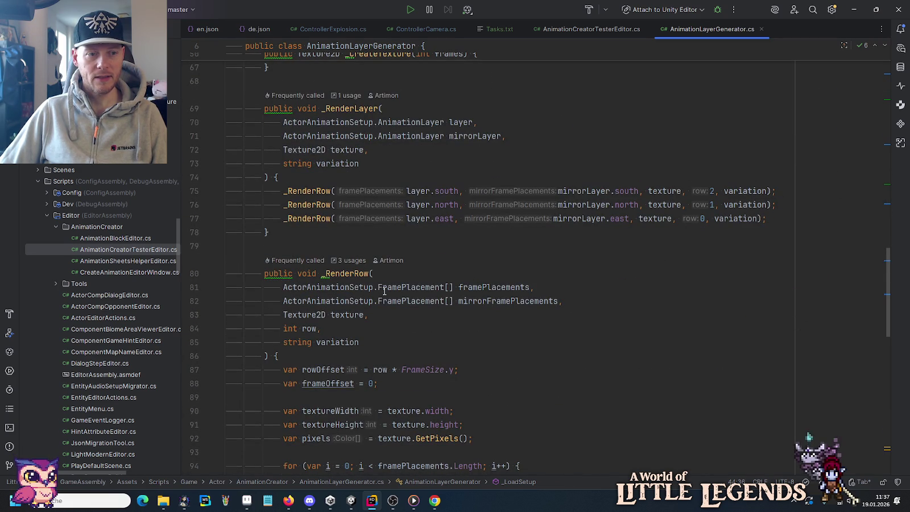
pyautogui.middleClick(712, 26)
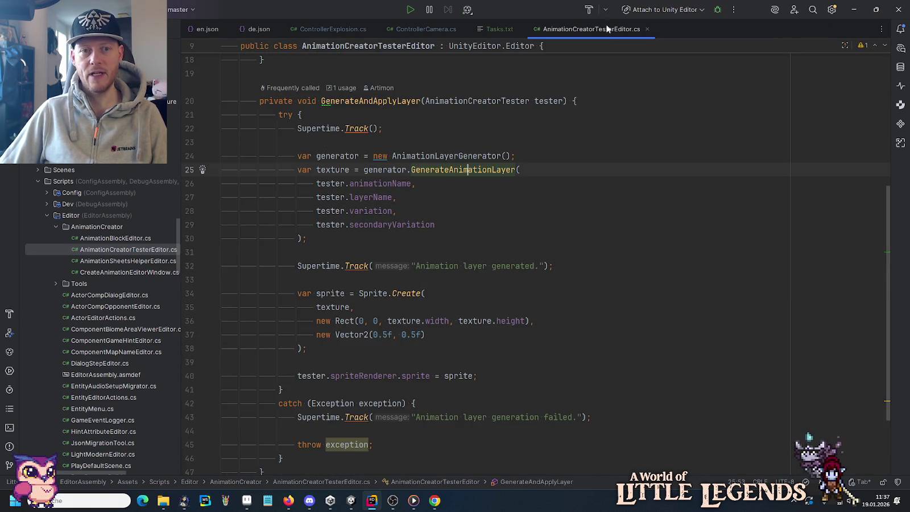
pyautogui.middleClick(603, 34)
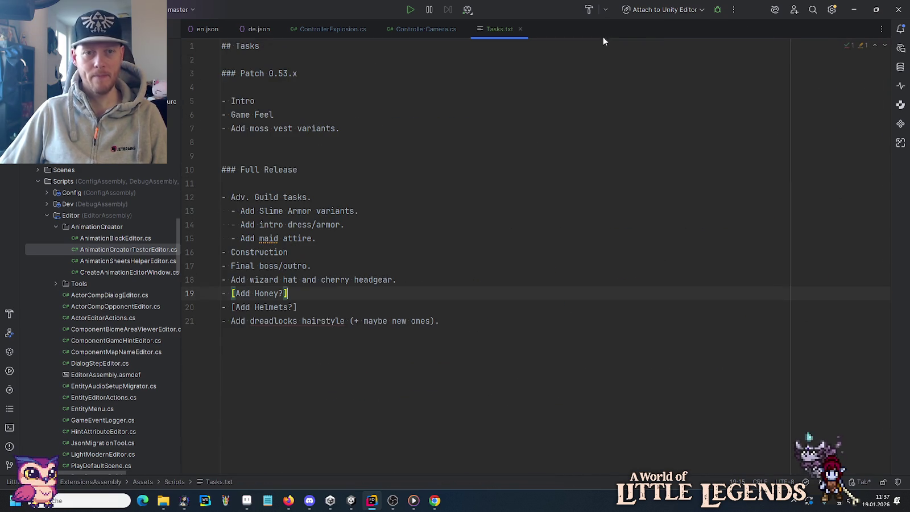
# Search the Scripts folder for 'Adventure' and open the AnimationSheetsHelperEditor.cs match on line 87.
pyautogui.click(64, 181)
pyautogui.rightClick(63, 181)
pyautogui.press('Escape')
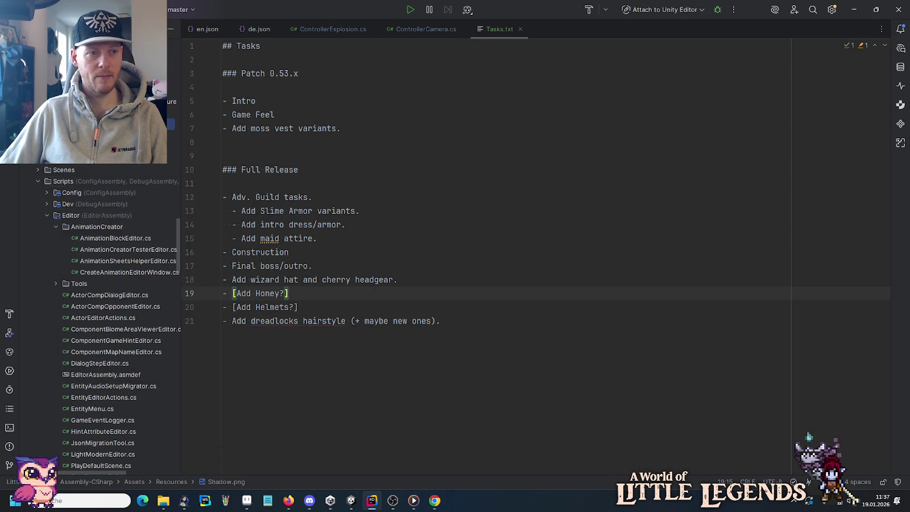
pyautogui.moveTo(178, 200); pyautogui.dragTo(174, 46)
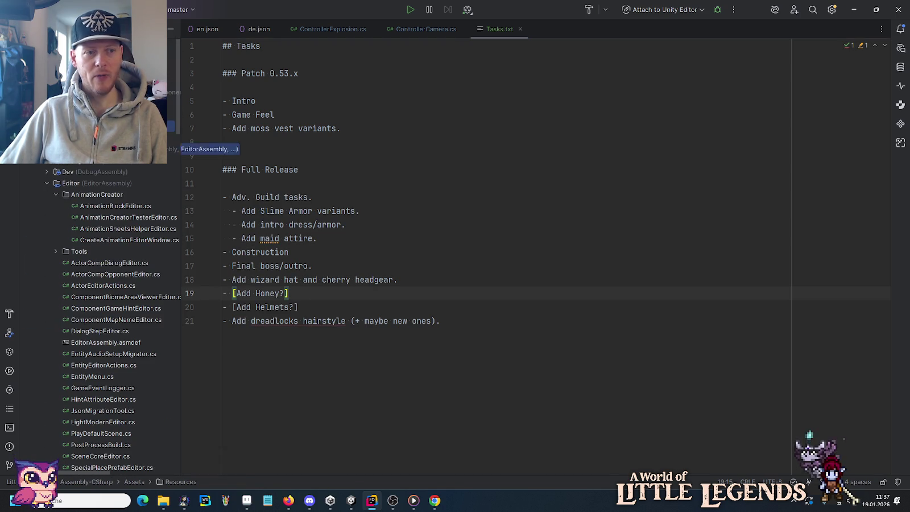
pyautogui.rightClick(61, 150)
pyautogui.moveTo(171, 260)
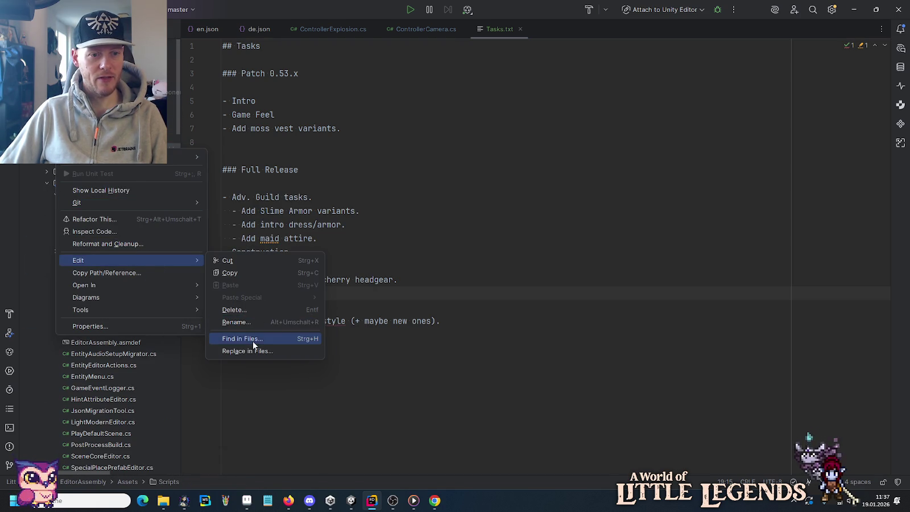
pyautogui.click(252, 340)
pyautogui.write('Adventure')
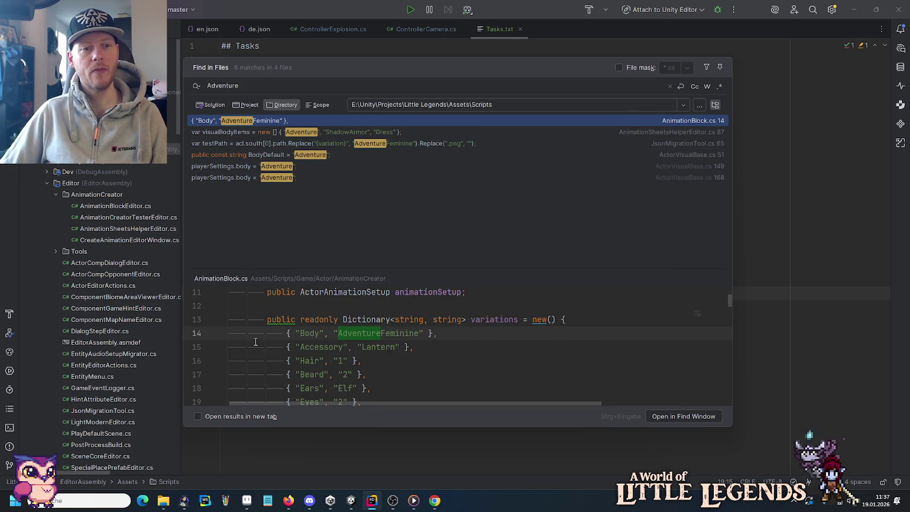
pyautogui.doubleClick(335, 131)
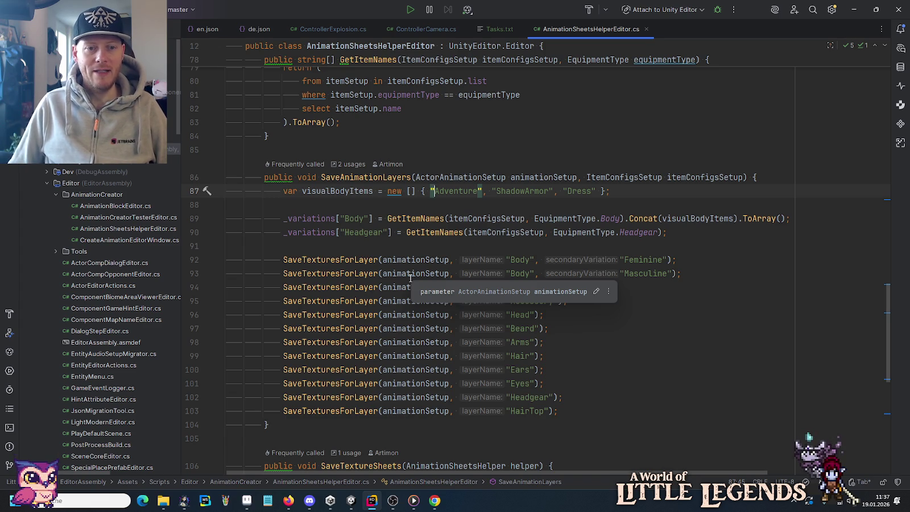
# Inspect GetItemNames, itemConfigsSetup and visualBodyItems on line 89, then switch to the Unity Editor.
pyautogui.click(421, 218)
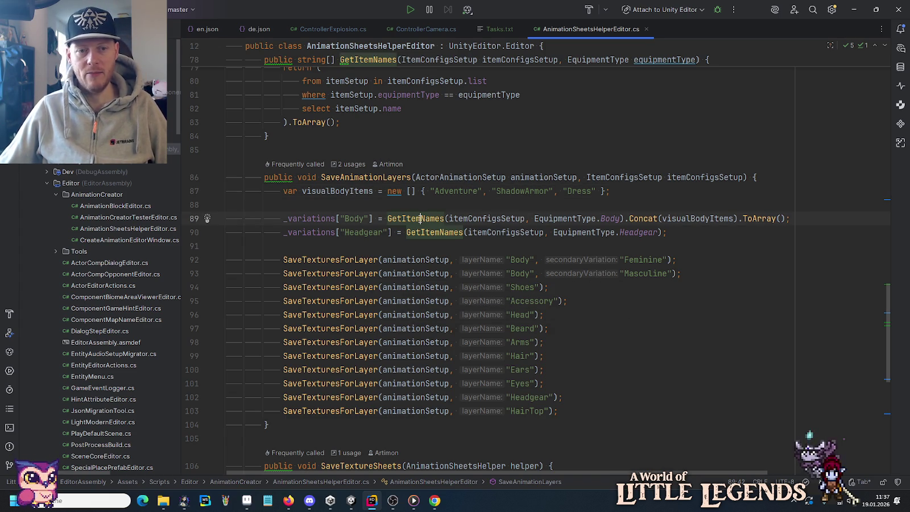
pyautogui.click(484, 219)
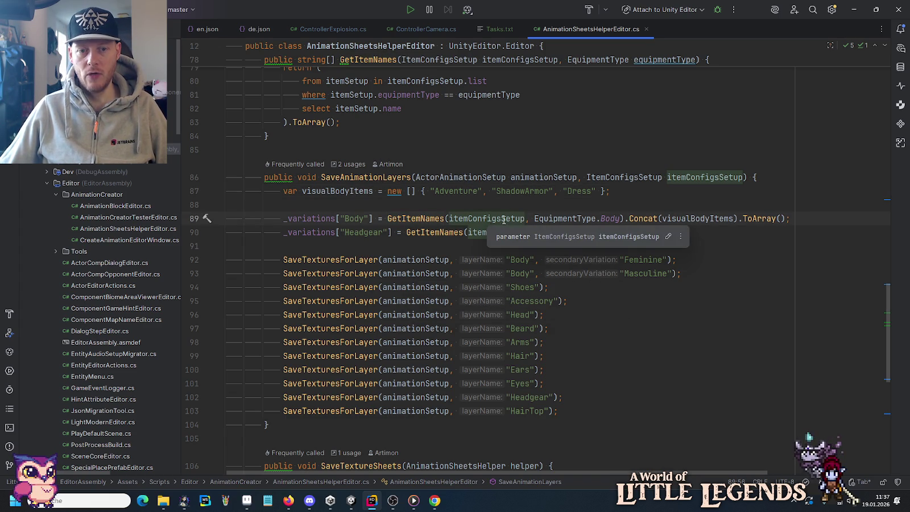
pyautogui.moveTo(616, 219)
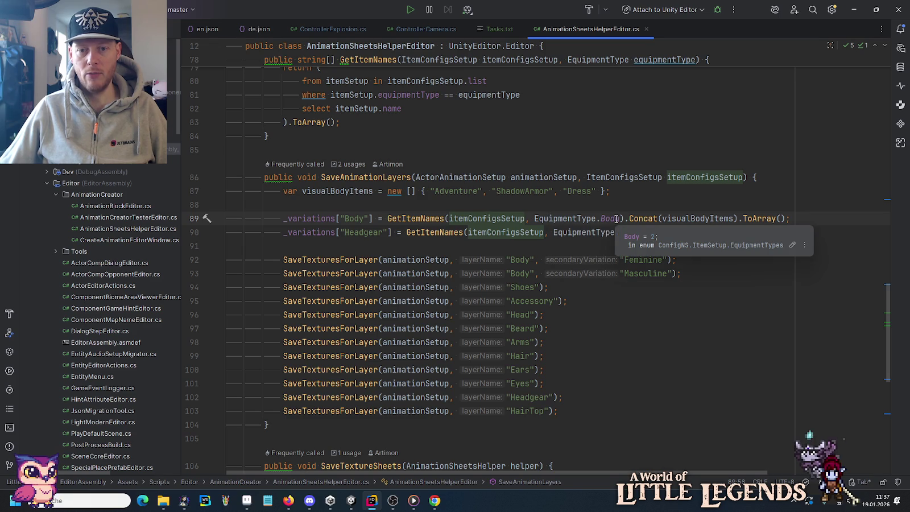
pyautogui.click(729, 218)
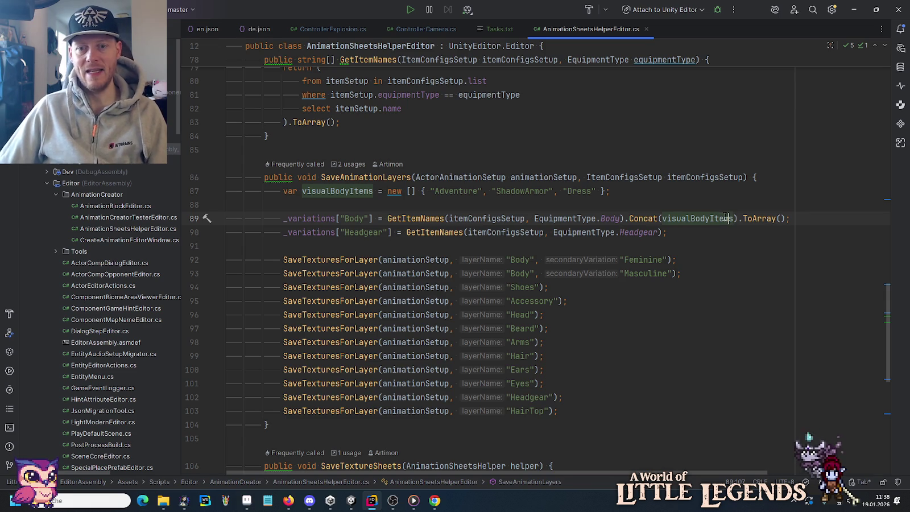
pyautogui.click(356, 499)
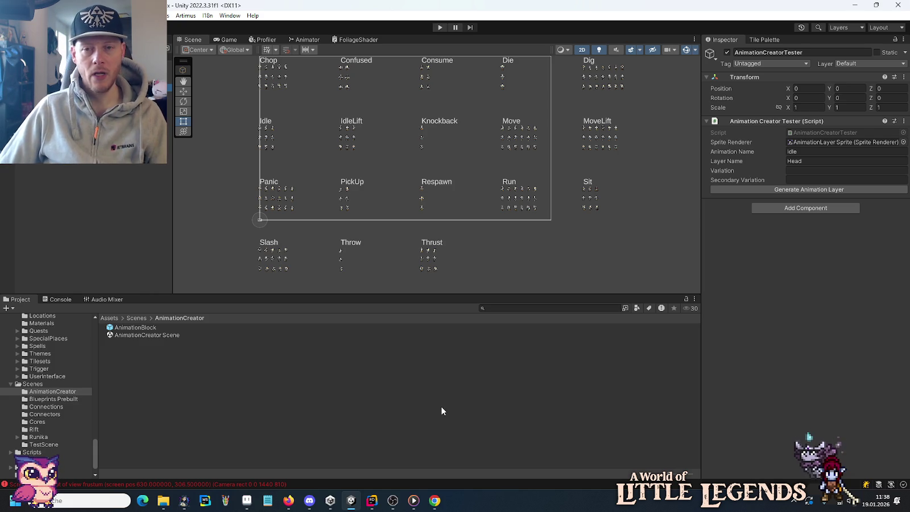
# Open the Resources/Items/Clothing folder to check the MossVest items.
pyautogui.scroll(5, 45, 406)
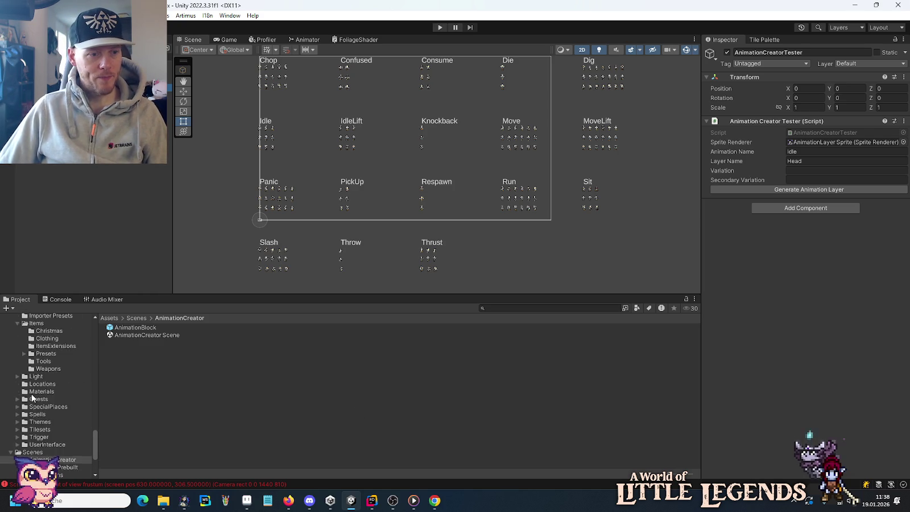
pyautogui.click(43, 395)
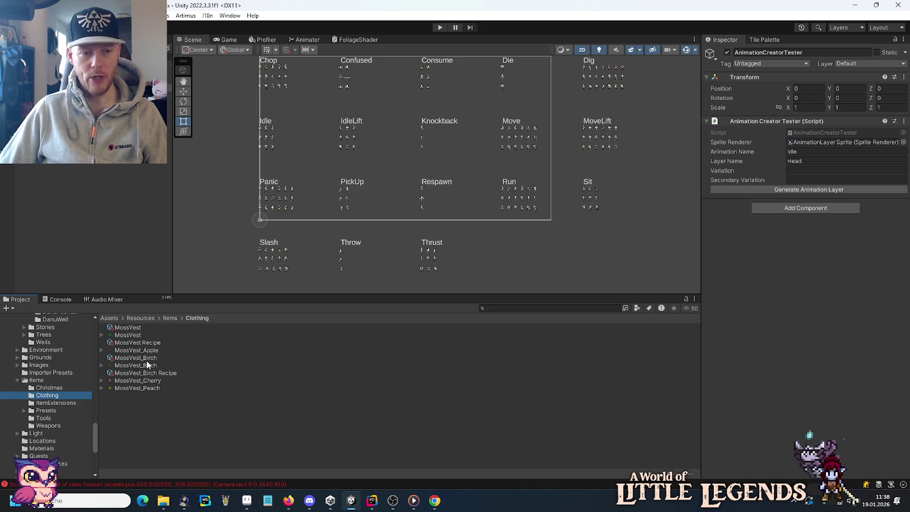
pyautogui.scroll(5, 49, 369)
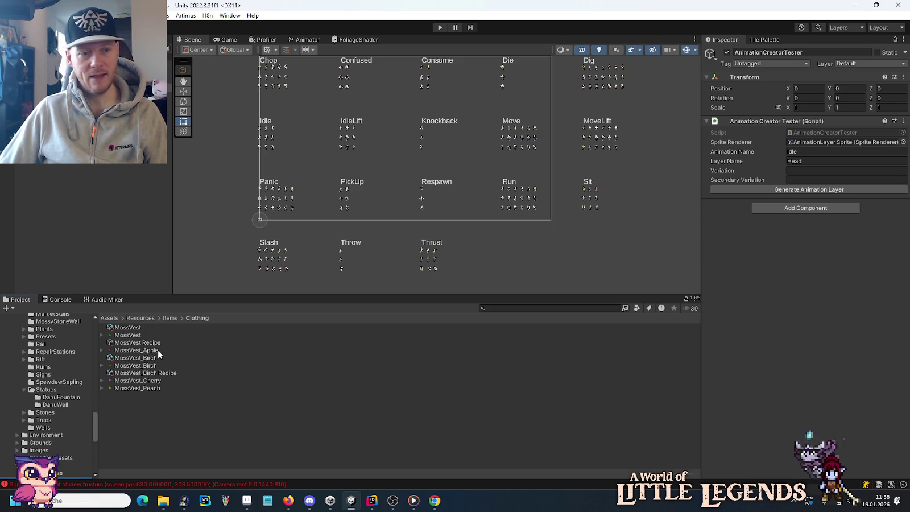
pyautogui.scroll(5, 49, 368)
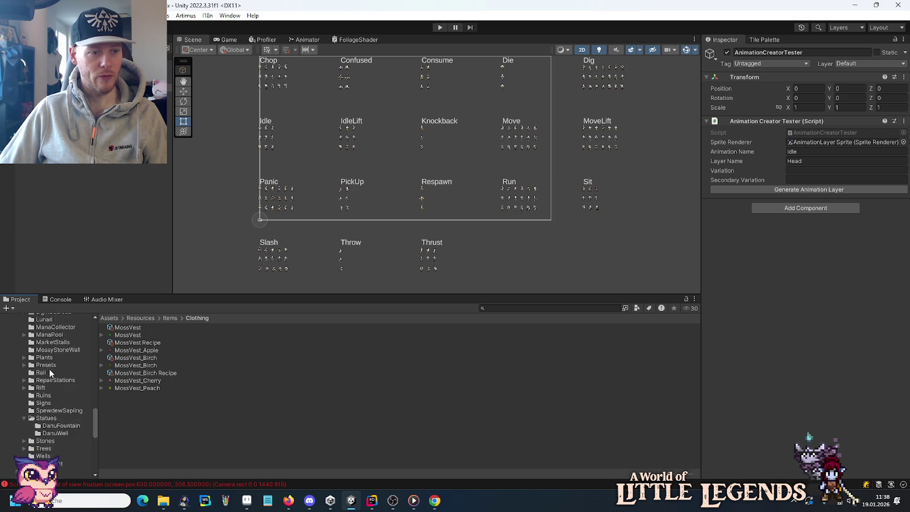
pyautogui.scroll(4, 50, 373)
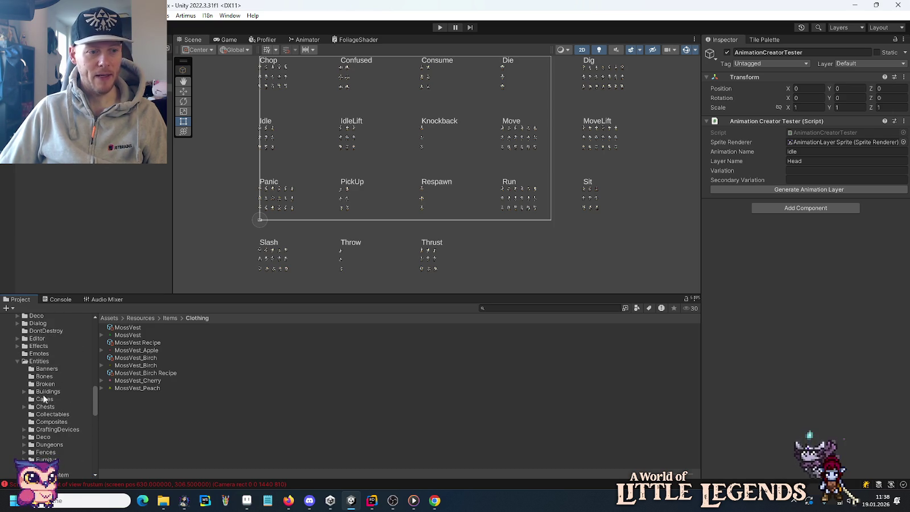
# Clear the Console log and regenerate the tester's animation layer.
pyautogui.click(61, 301)
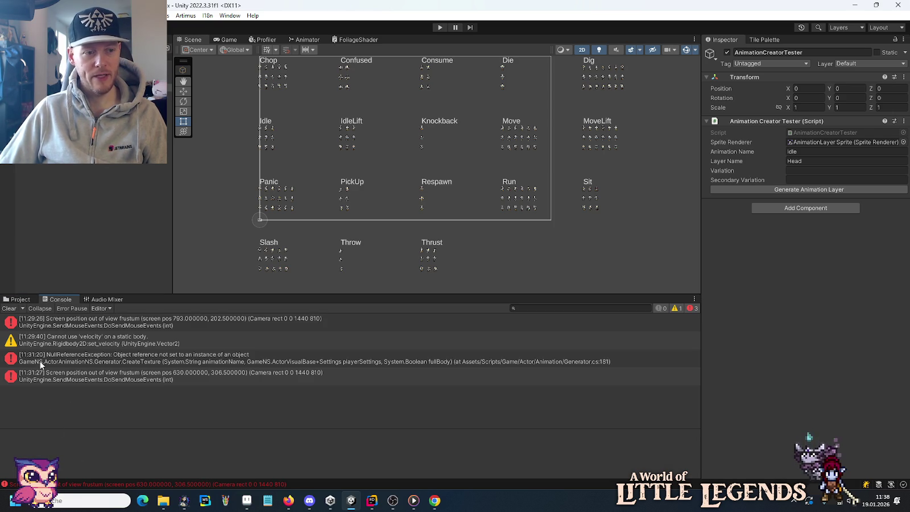
pyautogui.click(11, 310)
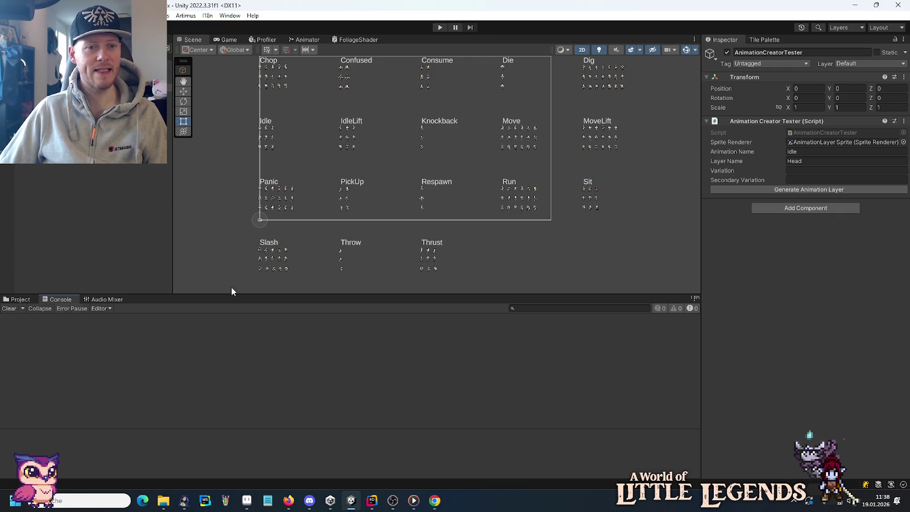
pyautogui.click(755, 190)
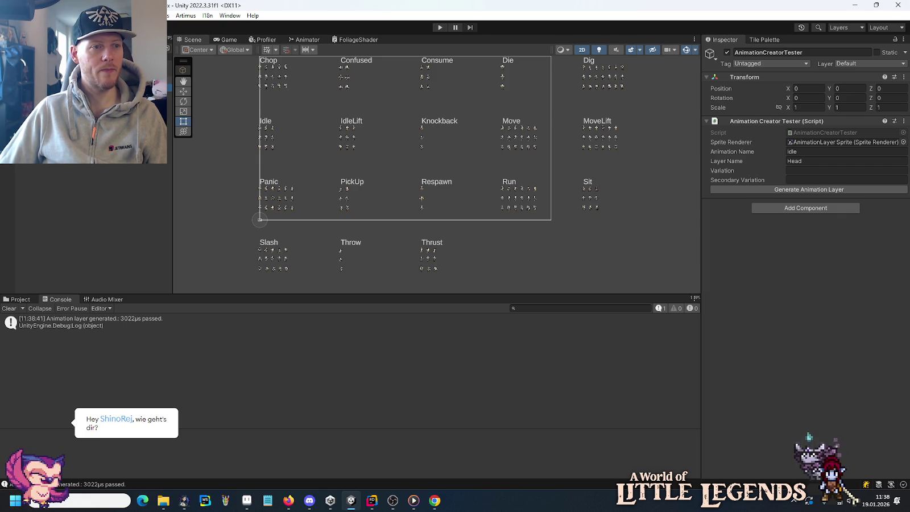
# Save all texture sheets from AnimationSceneGenerator, then reselect AnimationCreatorTester.
pyautogui.click(85, 95)
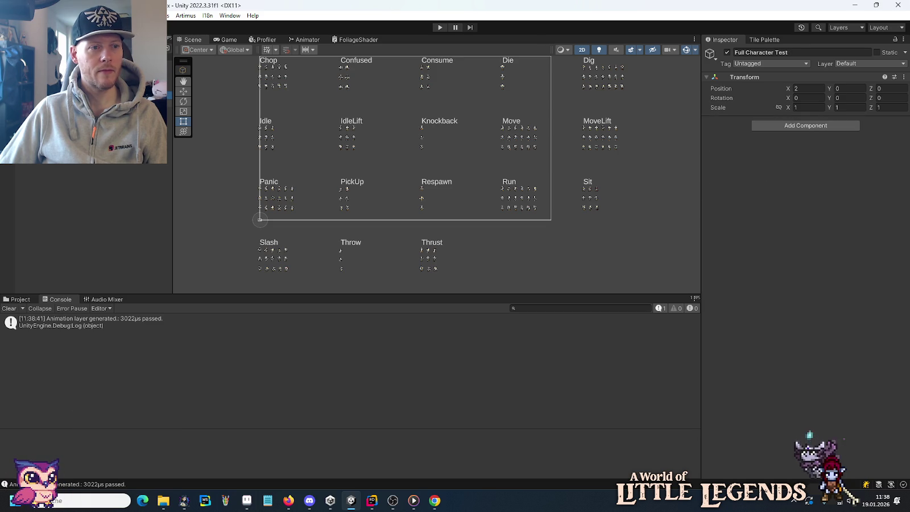
pyautogui.click(368, 167)
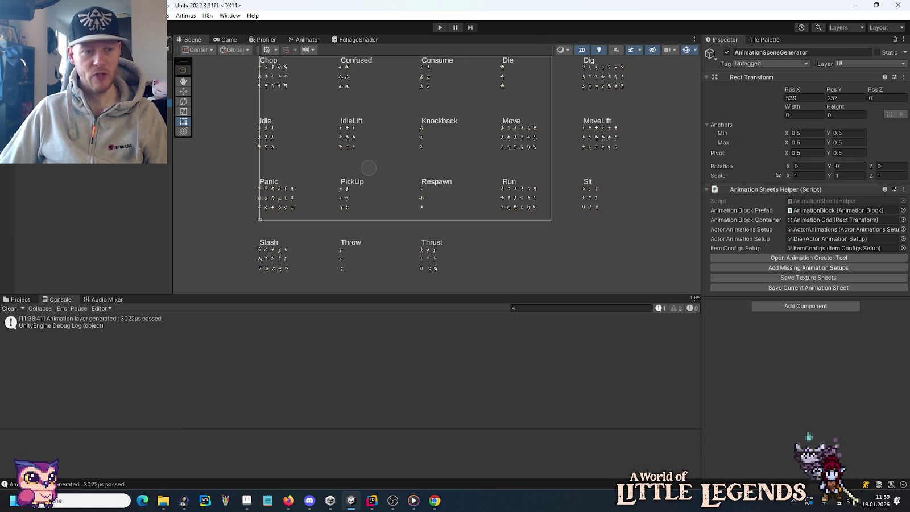
pyautogui.click(780, 280)
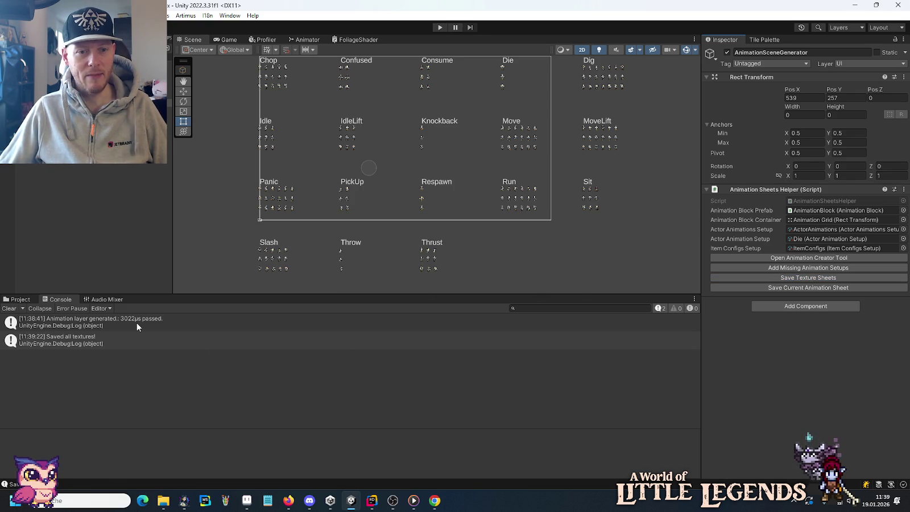
pyautogui.click(259, 219)
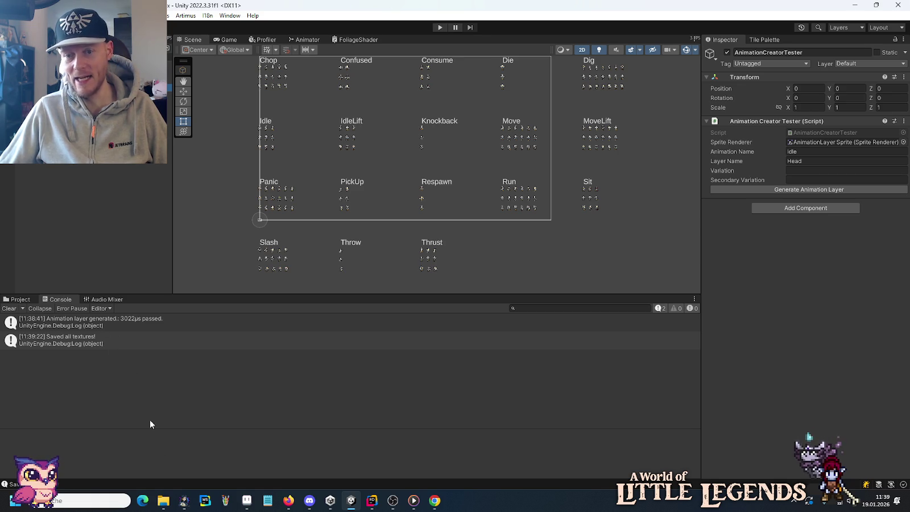
pyautogui.moveTo(373, 502)
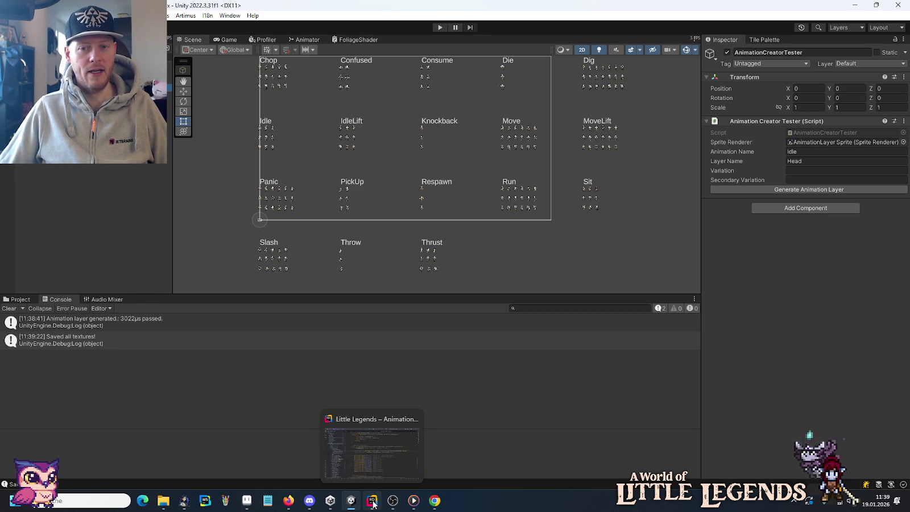
# Read GenerateAndApplyLayer in AnimationCreatorTesterEditor.cs, checking spriteRenderer and sprite docs, then return to Unity.
pyautogui.click(372, 501)
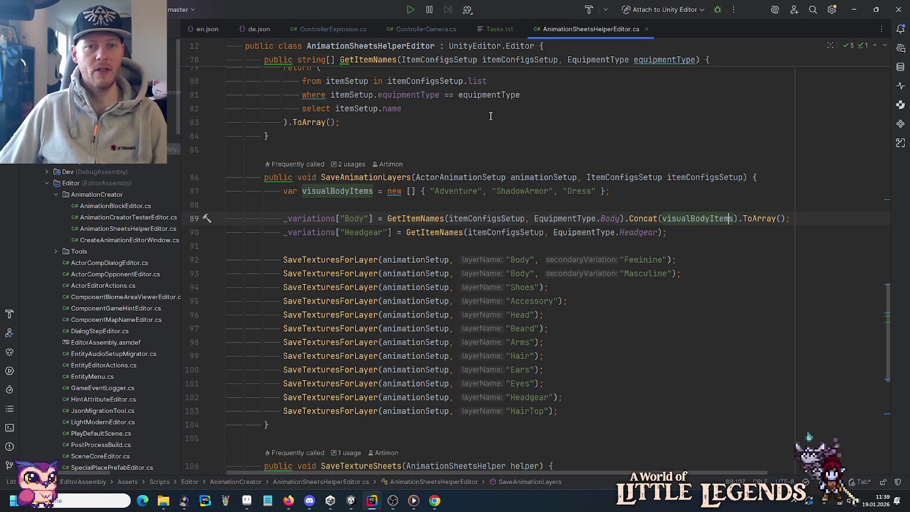
pyautogui.doubleClick(128, 218)
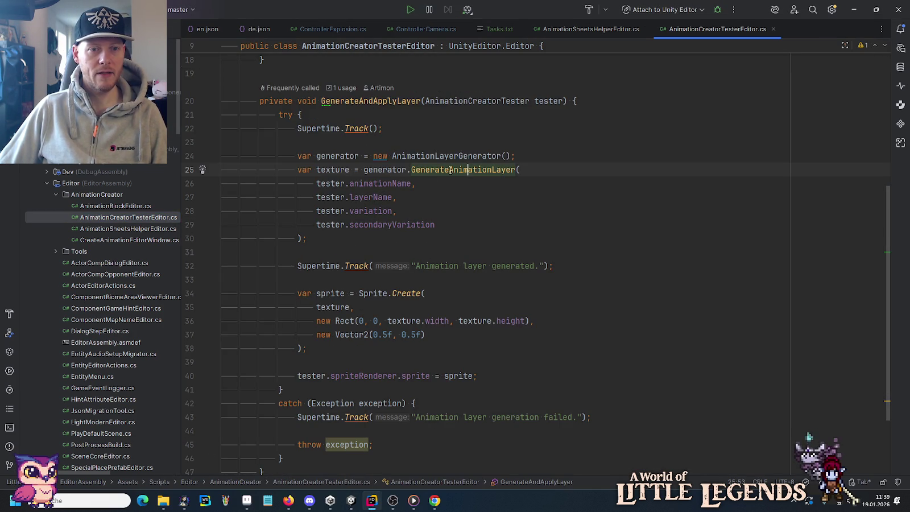
pyautogui.scroll(-1, 394, 265)
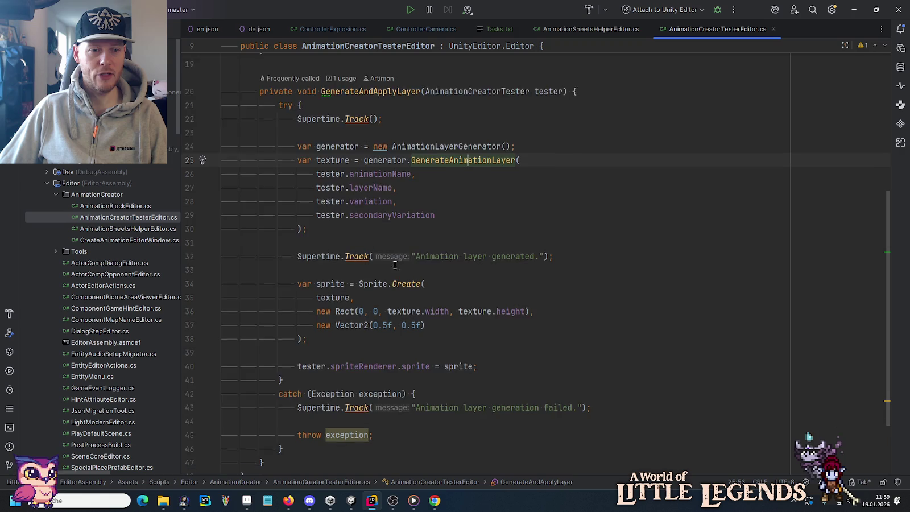
pyautogui.scroll(-1, 352, 299)
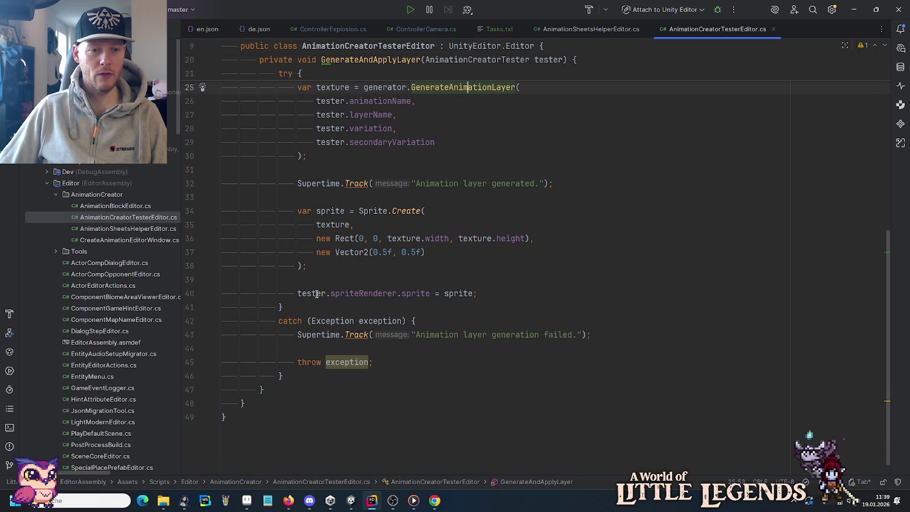
pyautogui.moveTo(362, 296)
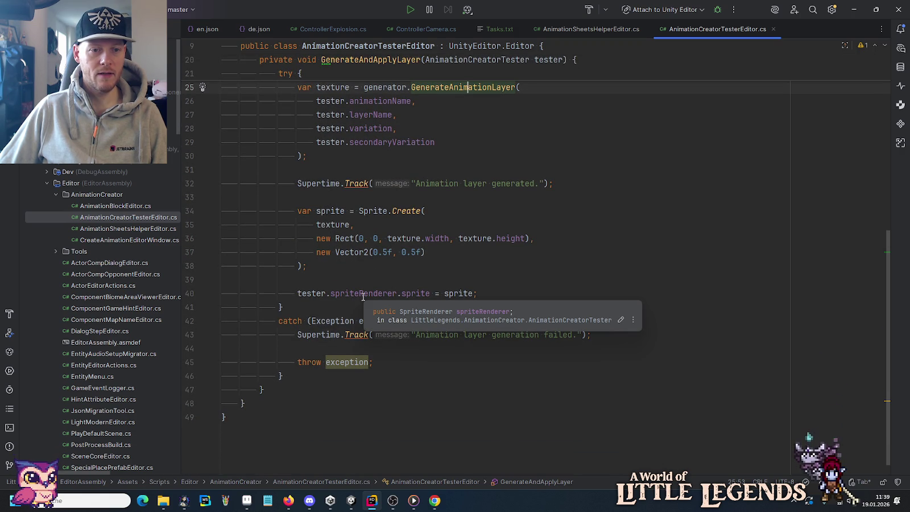
pyautogui.moveTo(450, 294)
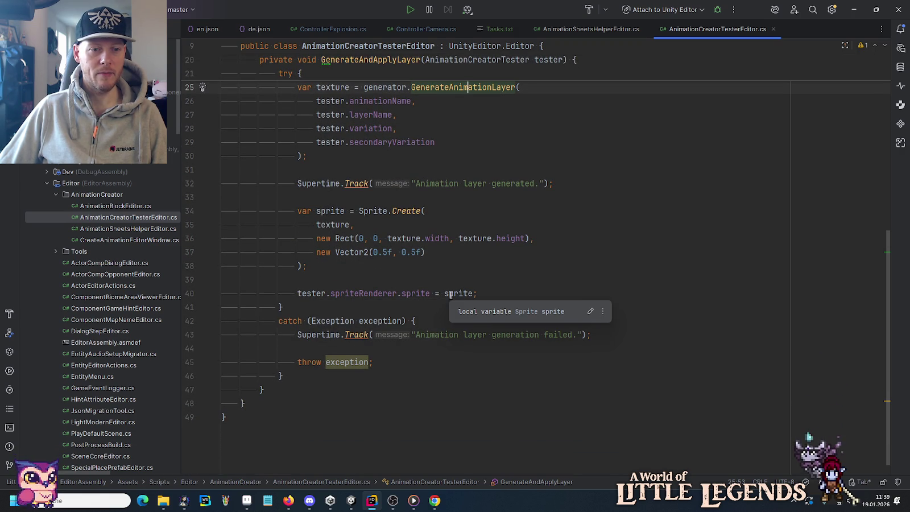
pyautogui.scroll(3, 446, 294)
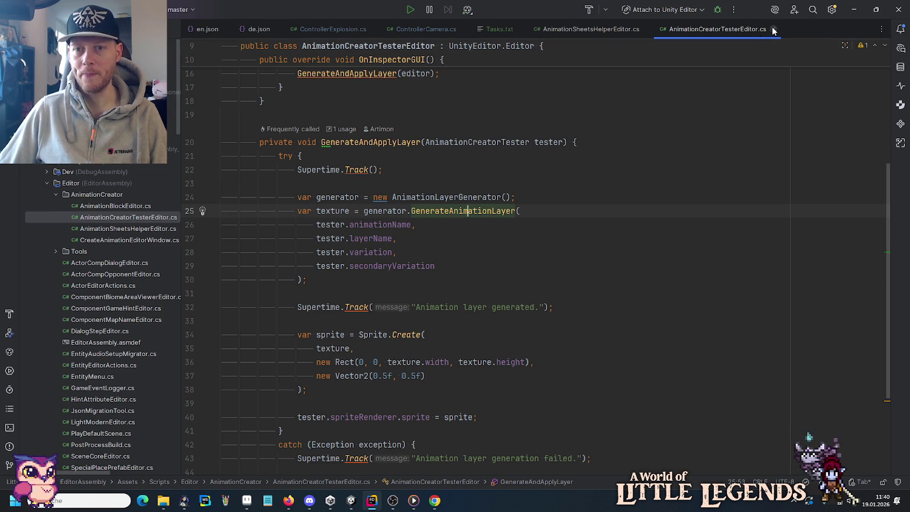
pyautogui.hotkey('ctrl', 'Tab')
pyautogui.hotkey('alt', 'Tab')
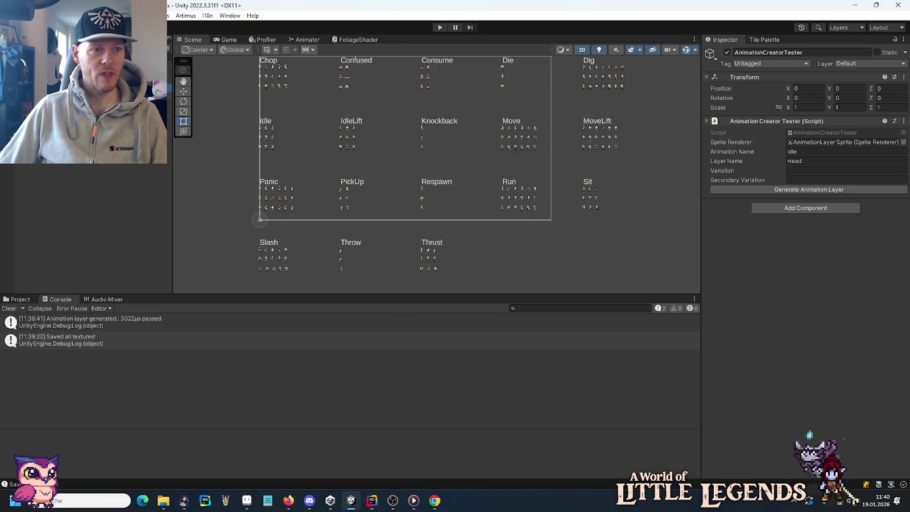
pyautogui.doubleClick(86, 95)
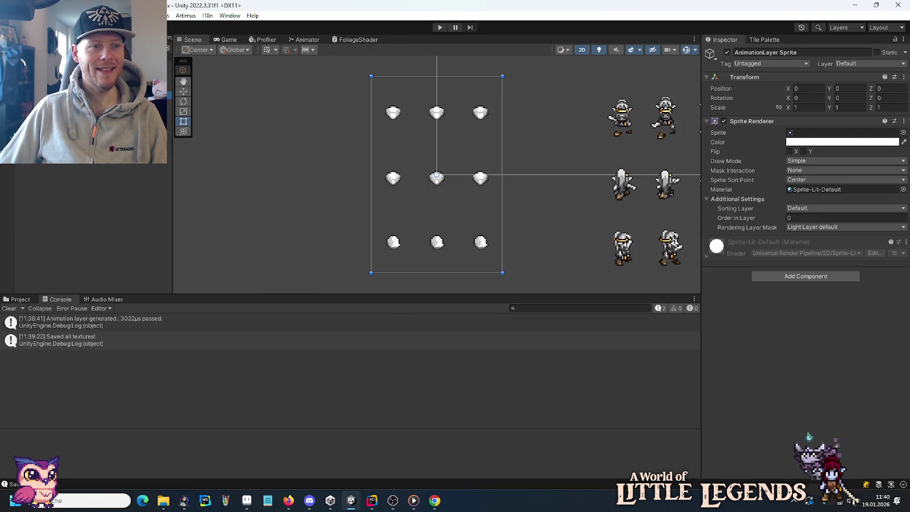
pyautogui.scroll(-5, 319, 230)
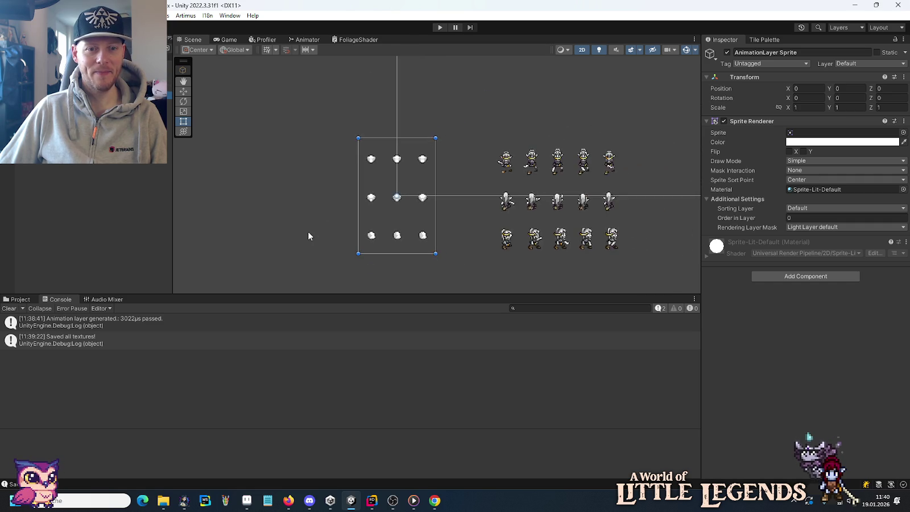
pyautogui.scroll(-8, 292, 235)
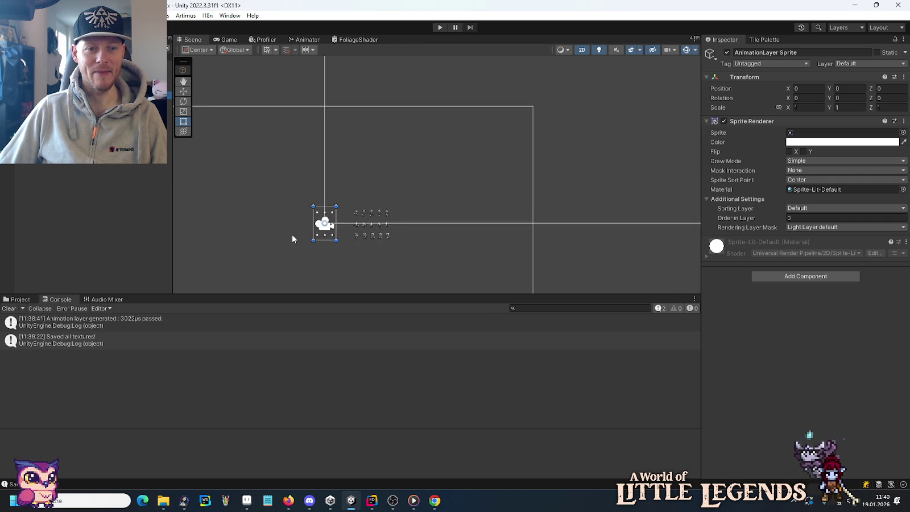
pyautogui.scroll(-5, 283, 264)
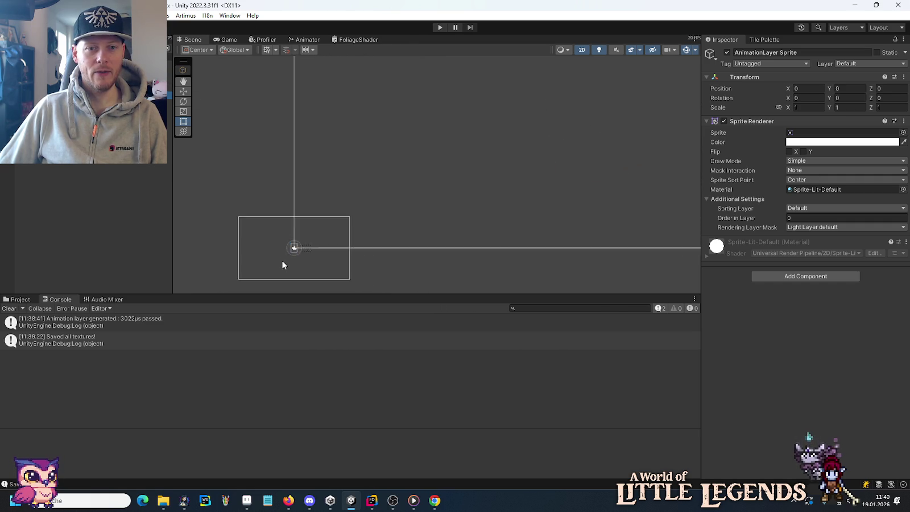
pyautogui.click(289, 251)
pyautogui.press('f')
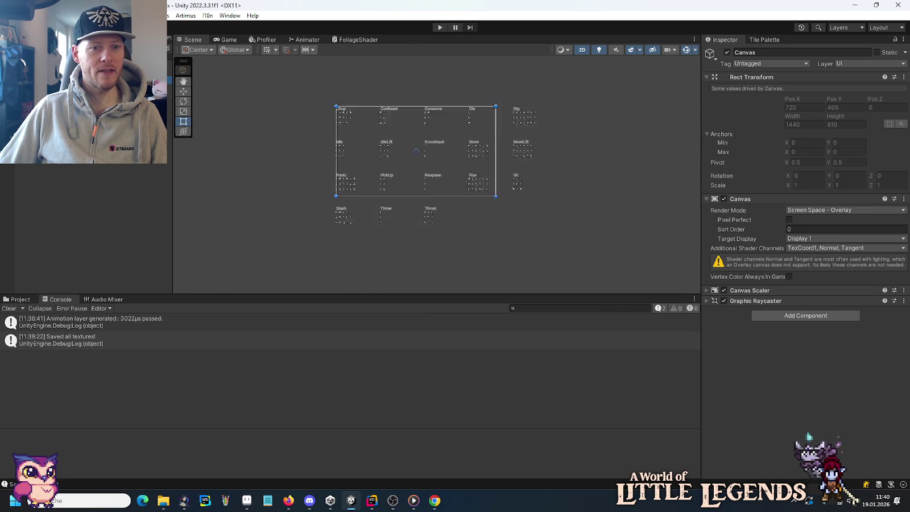
pyautogui.scroll(2, 421, 168)
pyautogui.scroll(1, 418, 170)
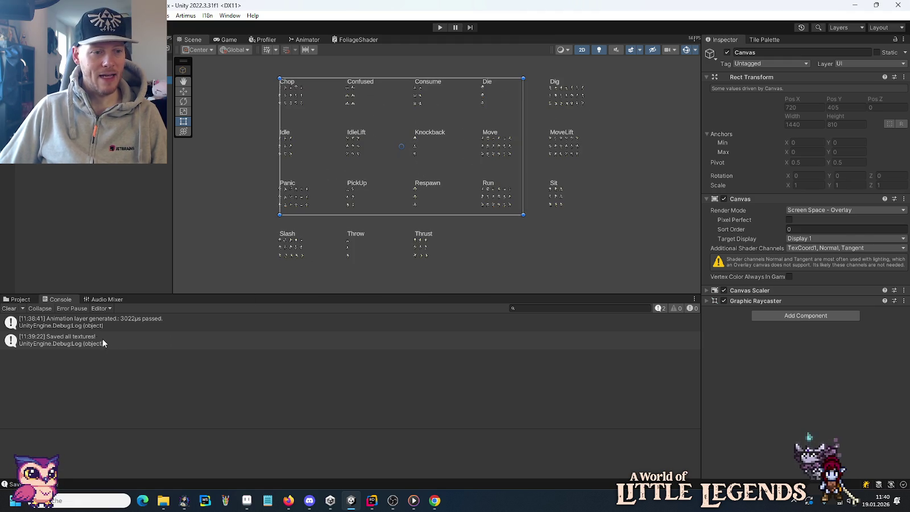
pyautogui.moveTo(164, 501)
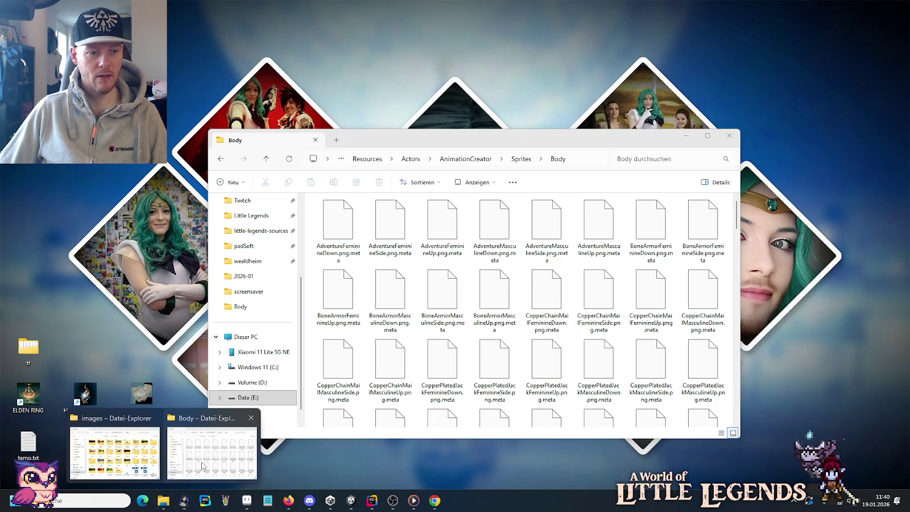
# Navigate the Body Explorer window up to Actors and into Player > Idle.
pyautogui.click(201, 465)
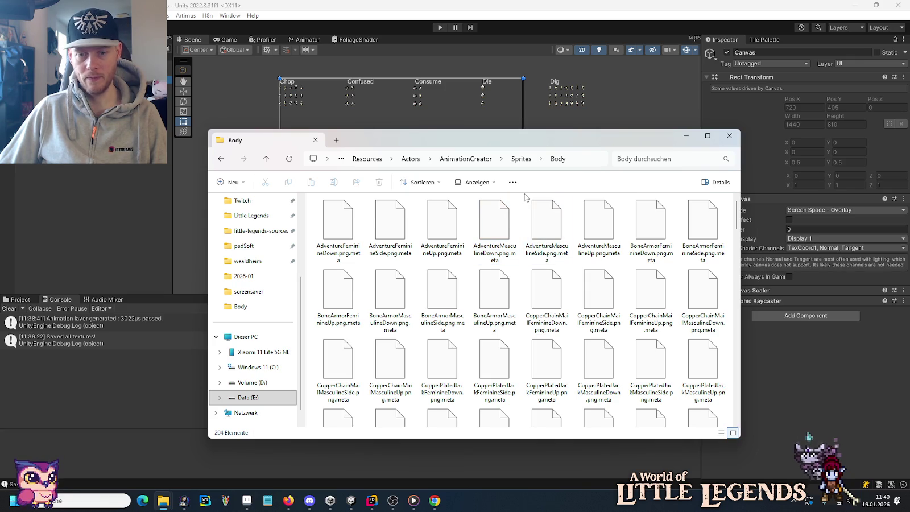
pyautogui.moveTo(736, 213); pyautogui.dragTo(723, 428)
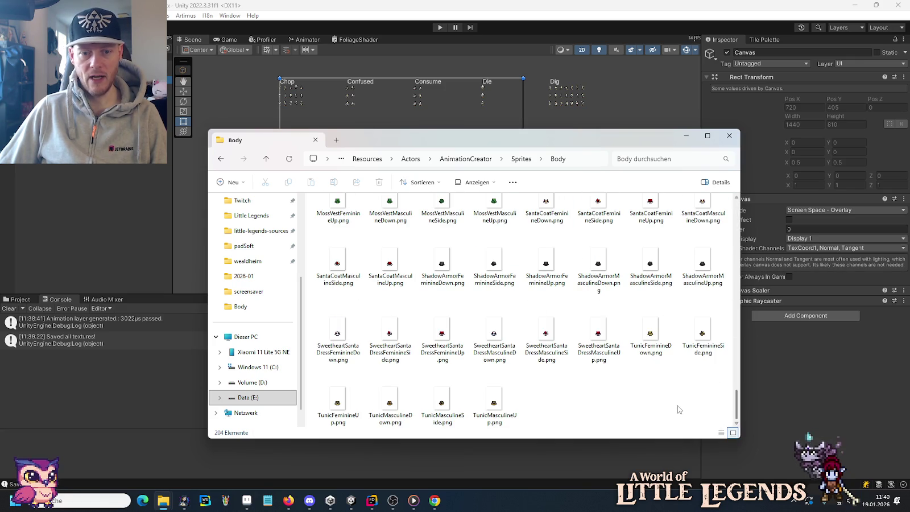
pyautogui.click(464, 159)
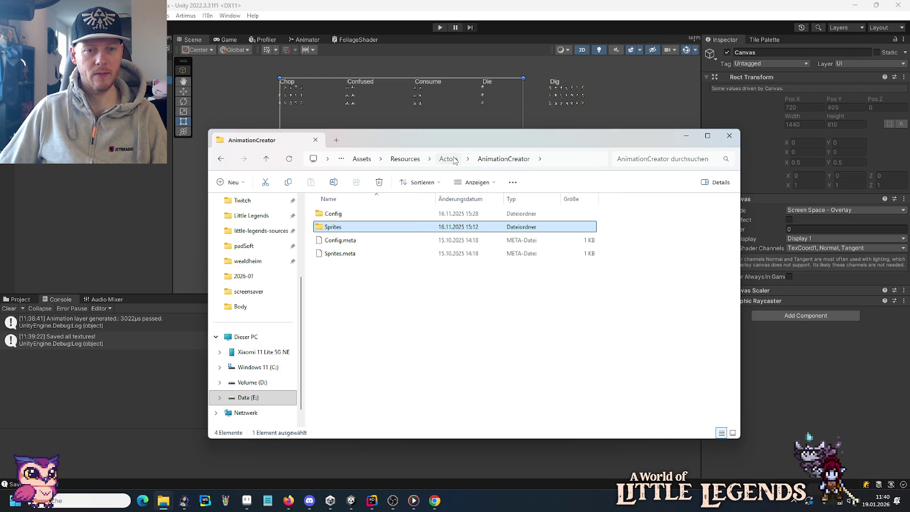
pyautogui.click(448, 160)
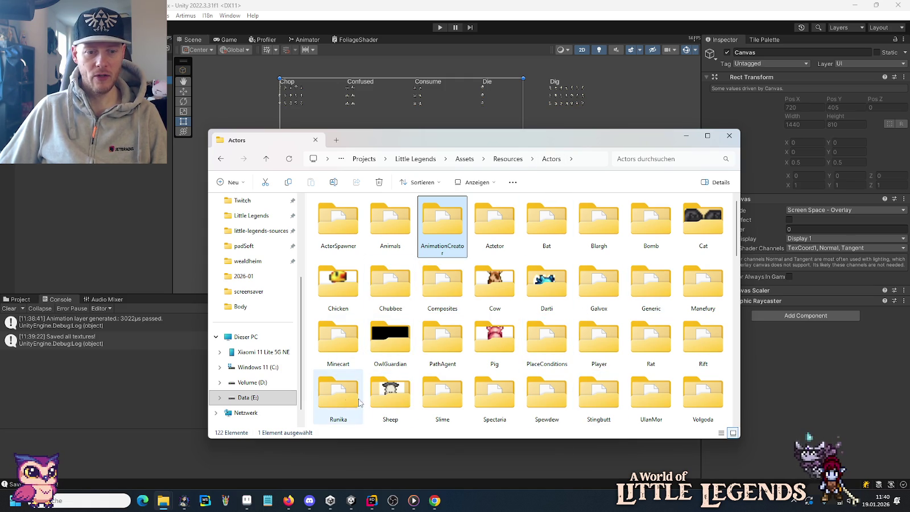
pyautogui.scroll(-2, 705, 402)
pyautogui.doubleClick(598, 217)
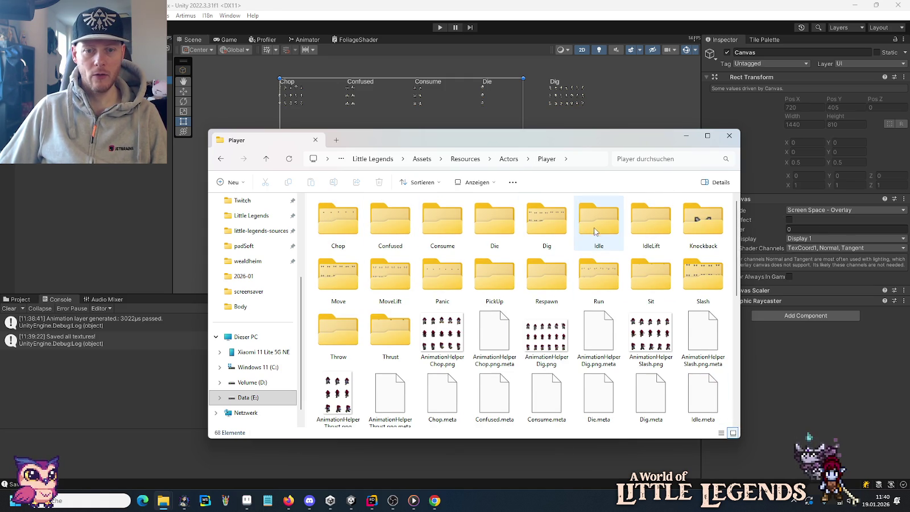
pyautogui.doubleClick(599, 221)
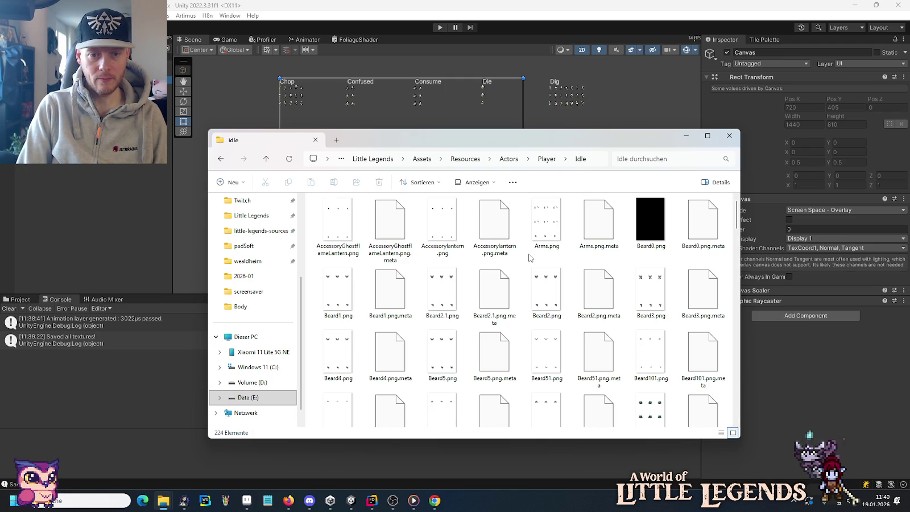
# Jump to BodyMossVest_BirchFeminine.png in the Idle listing by typing 'bodym'.
pyautogui.click(544, 290)
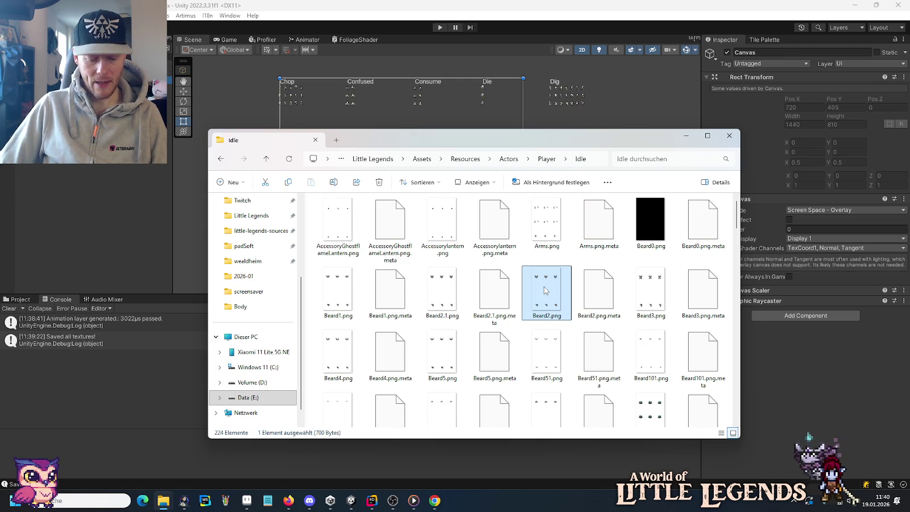
pyautogui.press('Right')
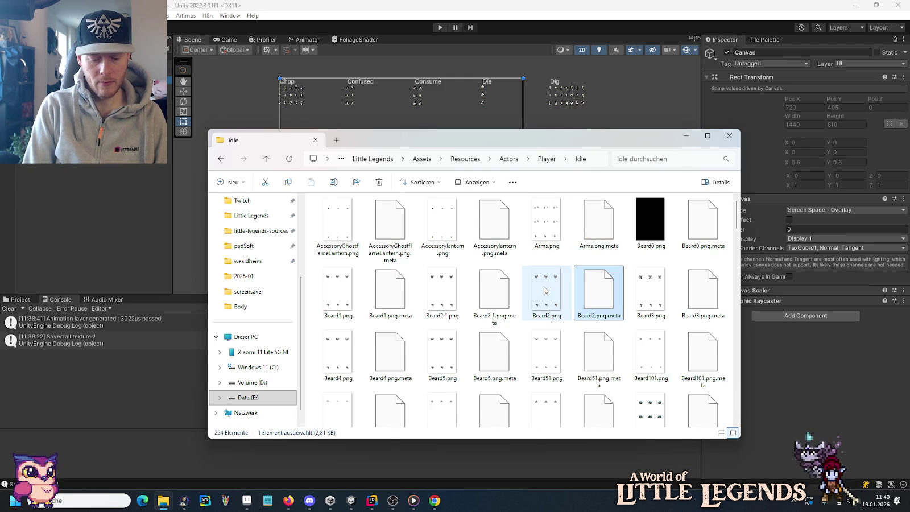
pyautogui.write('body')
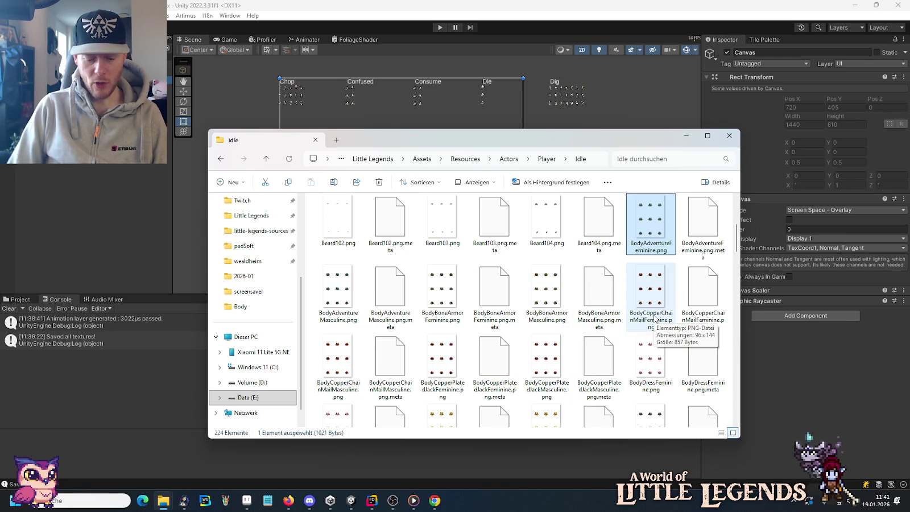
pyautogui.press('Right')
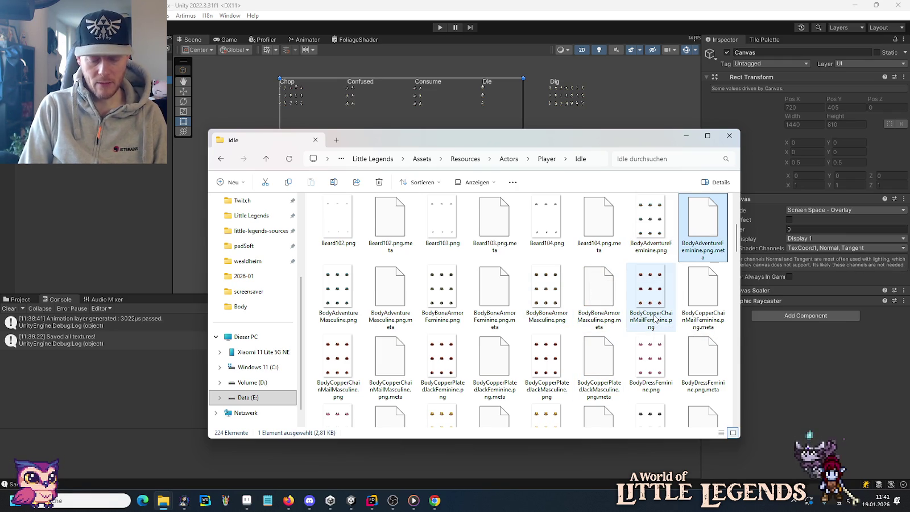
pyautogui.press('Right')
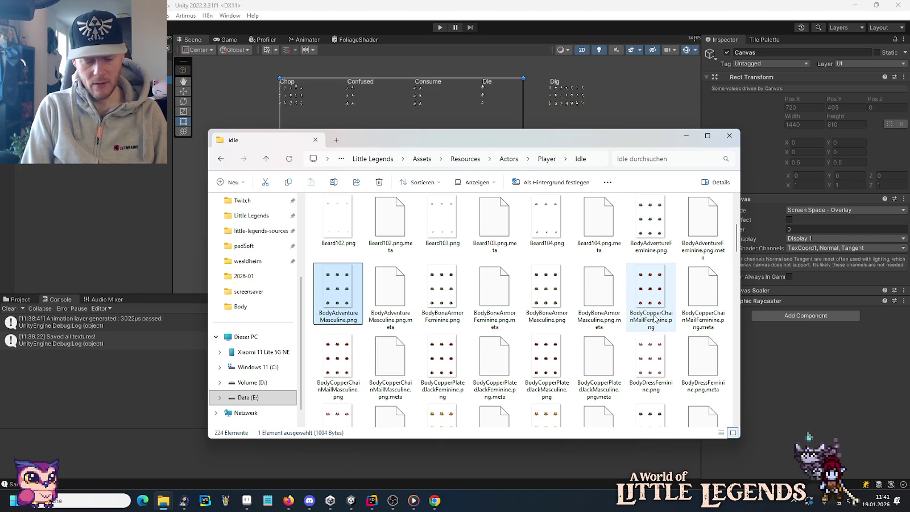
pyautogui.write('bodym')
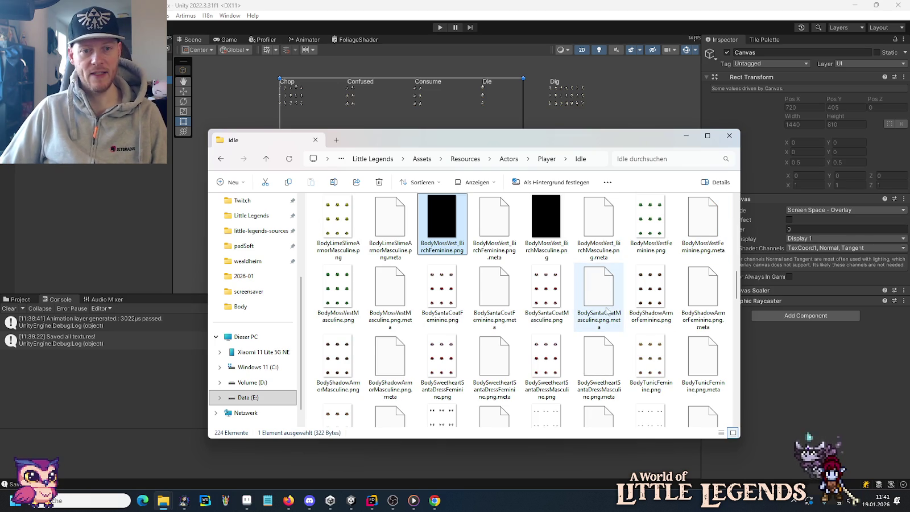
pyautogui.moveTo(428, 255)
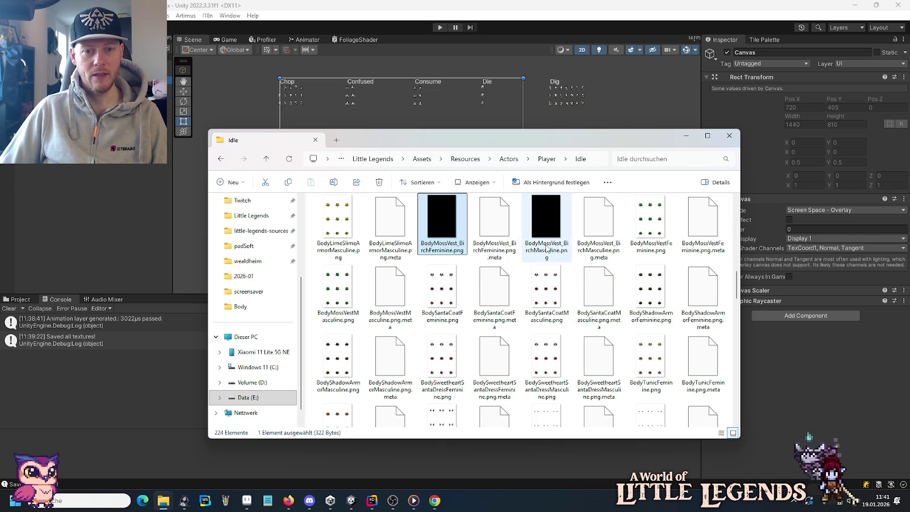
pyautogui.moveTo(547, 248)
pyautogui.moveTo(444, 238)
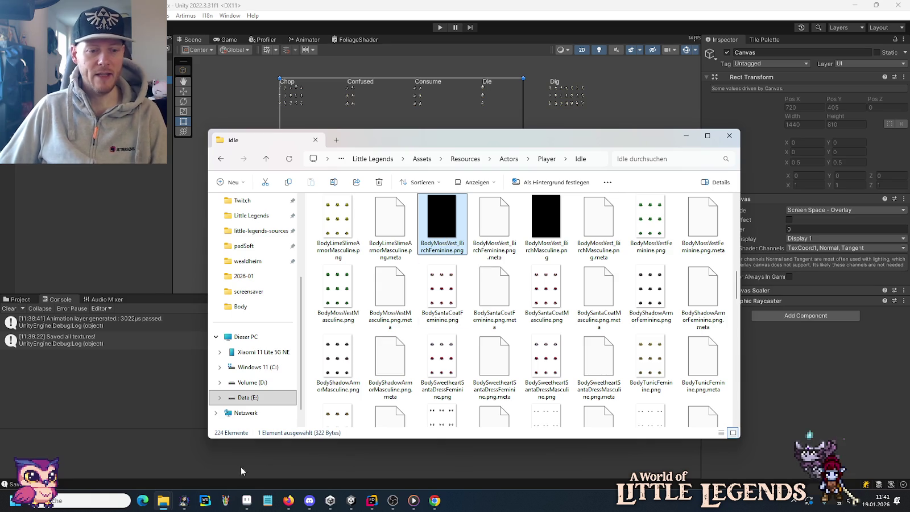
pyautogui.click(246, 500)
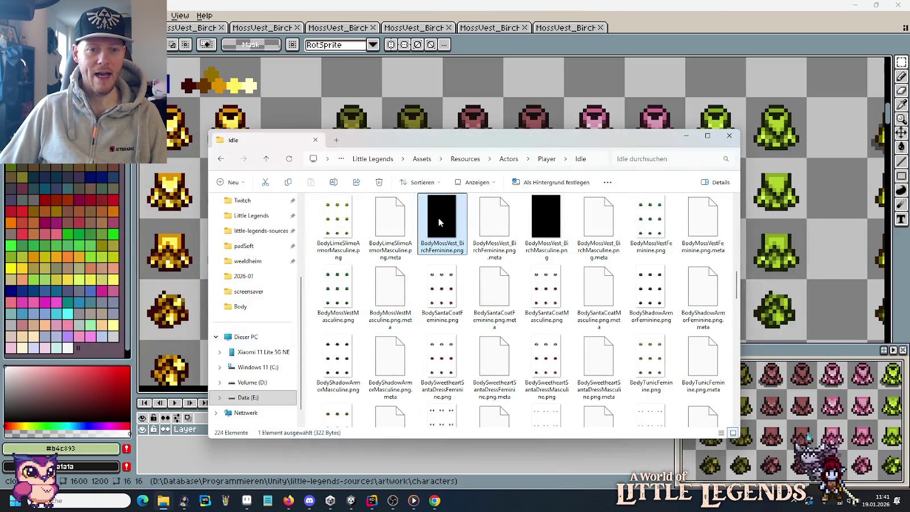
# Open BodyMossVest_BirchFeminine.png in Aseprite, close the blank canvas, and return to Rider.
pyautogui.moveTo(437, 217); pyautogui.dragTo(794, 170)
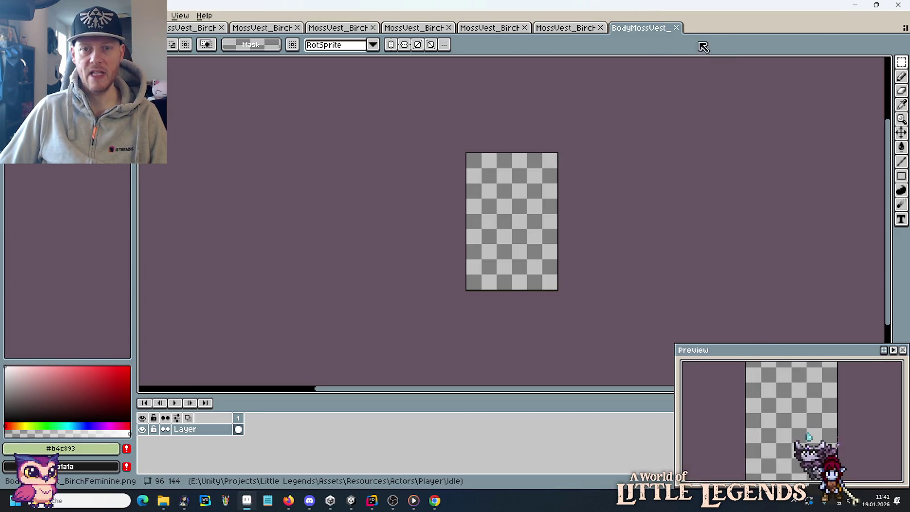
pyautogui.click(676, 27)
pyautogui.hotkey('alt', 'Tab')
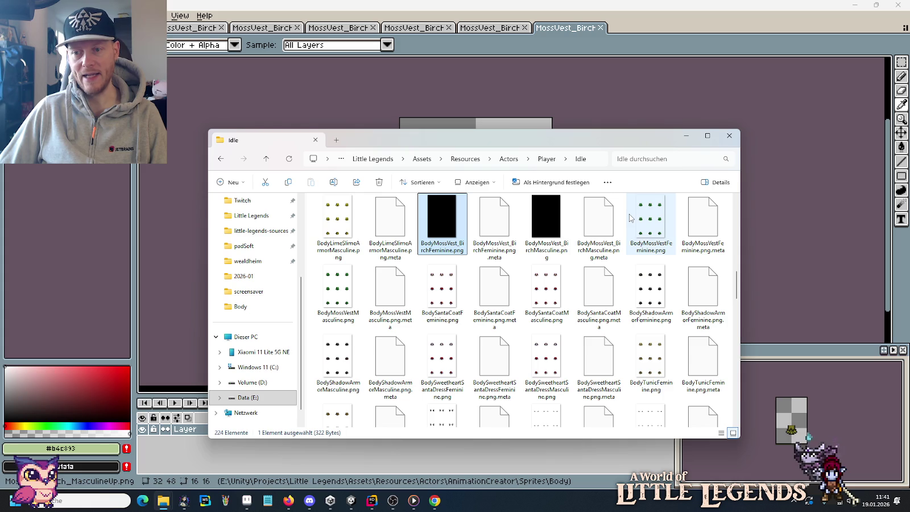
pyautogui.moveTo(628, 216)
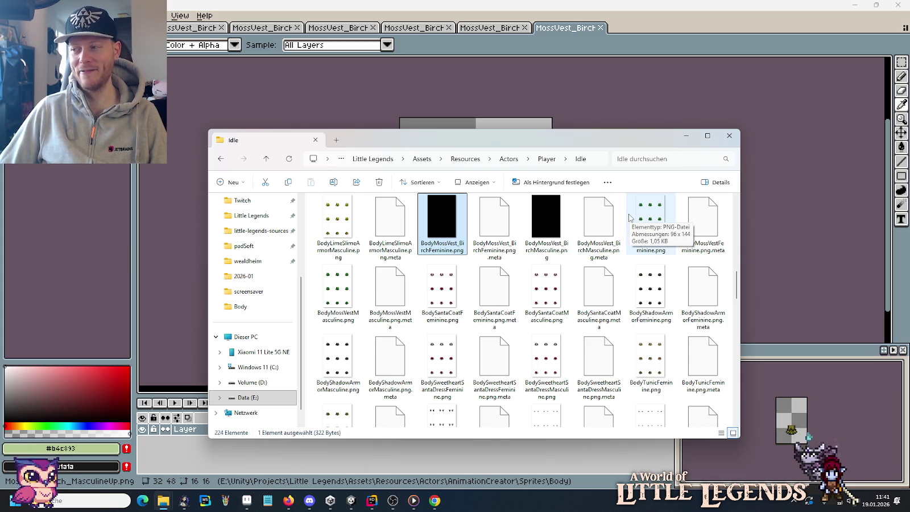
pyautogui.click(372, 500)
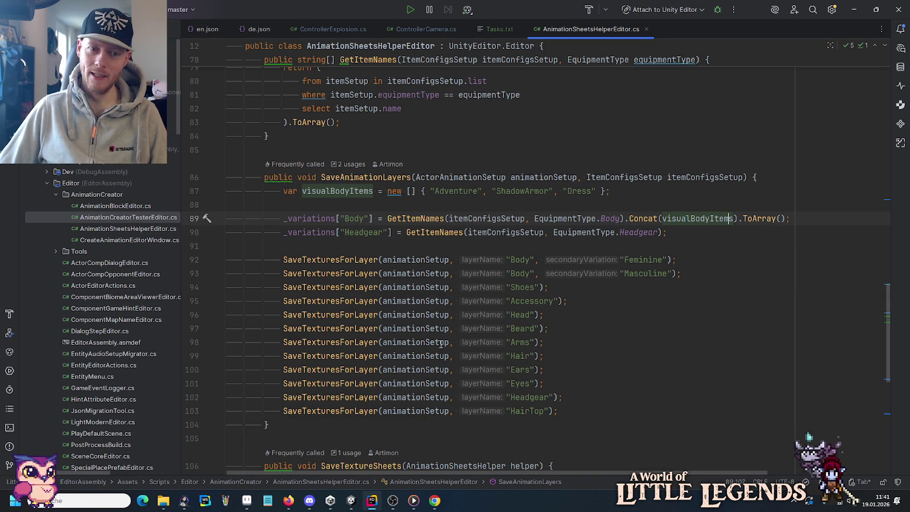
# Look over the SaveAnimationLayers body variations and switch back to Unity.
pyautogui.moveTo(438, 499)
pyautogui.moveTo(437, 500); pyautogui.dragTo(309, 500)
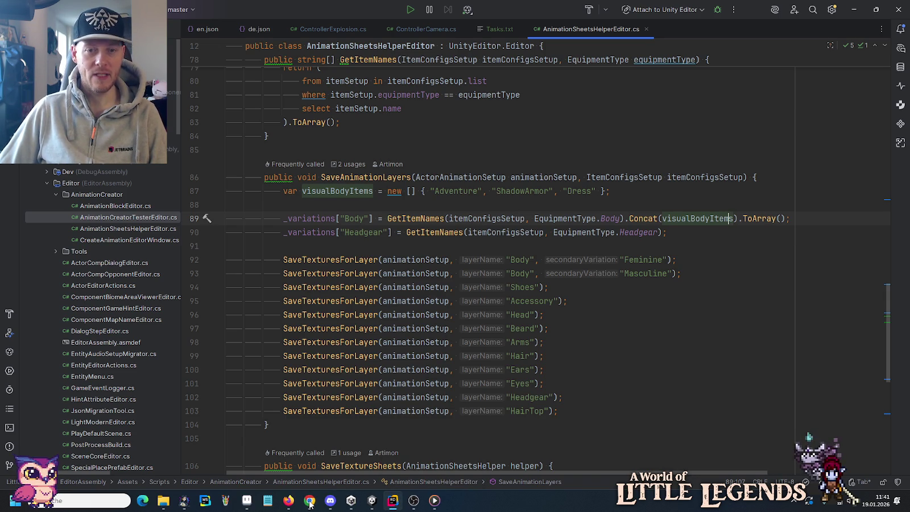
pyautogui.click(372, 500)
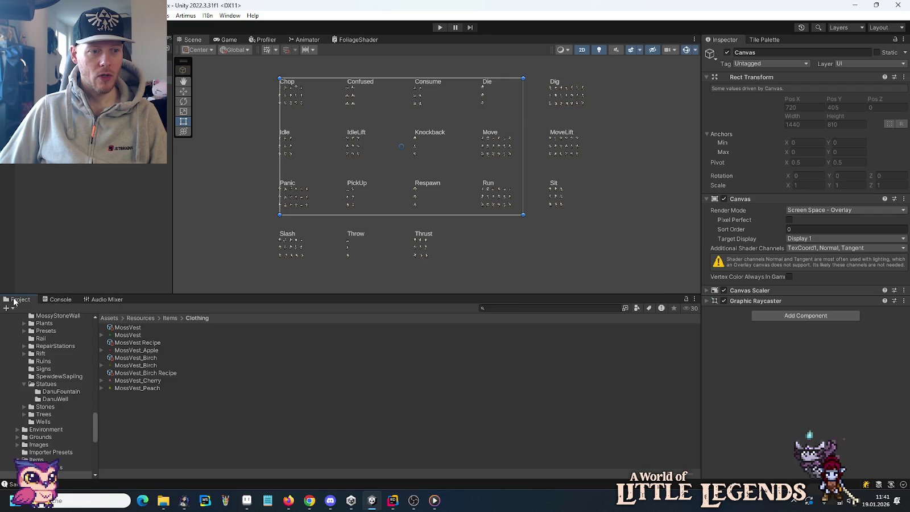
# Open Assets/Resources/Actors/AnimationCreator/Sprites/Body in the Project window.
pyautogui.click(16, 300)
pyautogui.scroll(5, 48, 415)
pyautogui.scroll(-6, 47, 414)
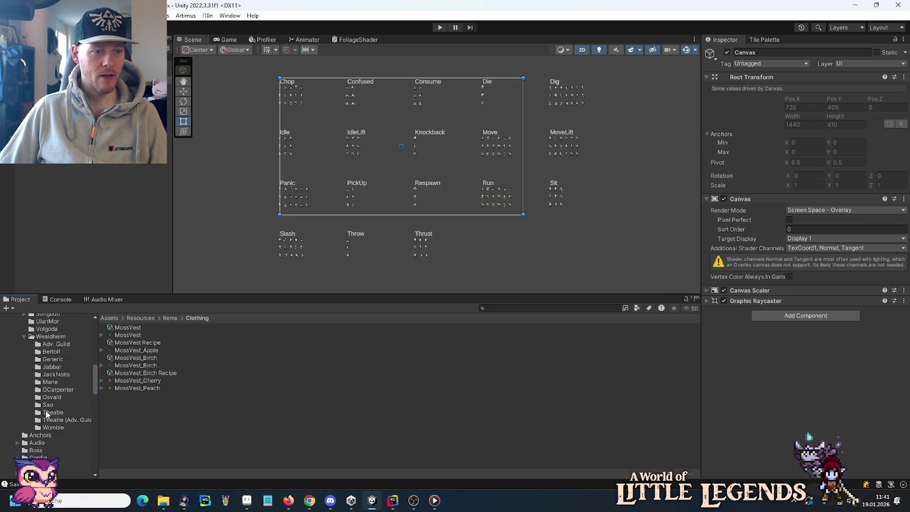
pyautogui.scroll(10, 47, 413)
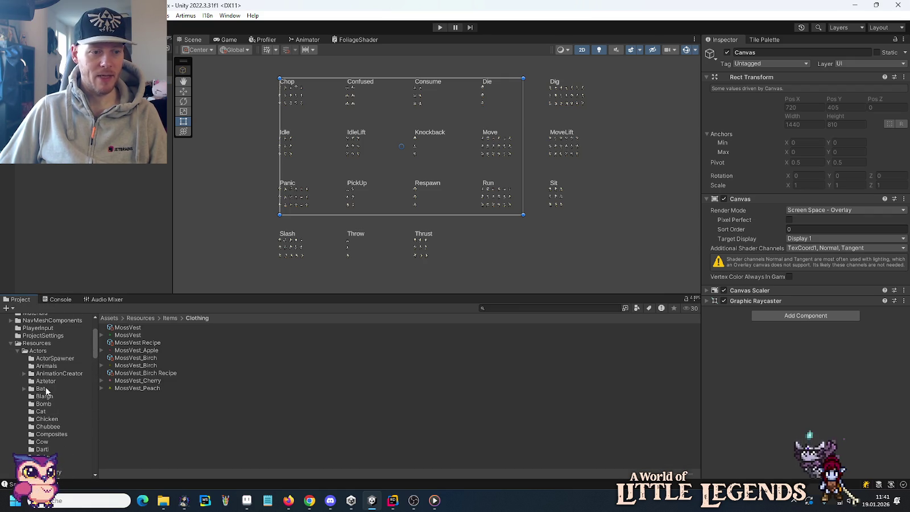
pyautogui.click(24, 373)
pyautogui.click(31, 389)
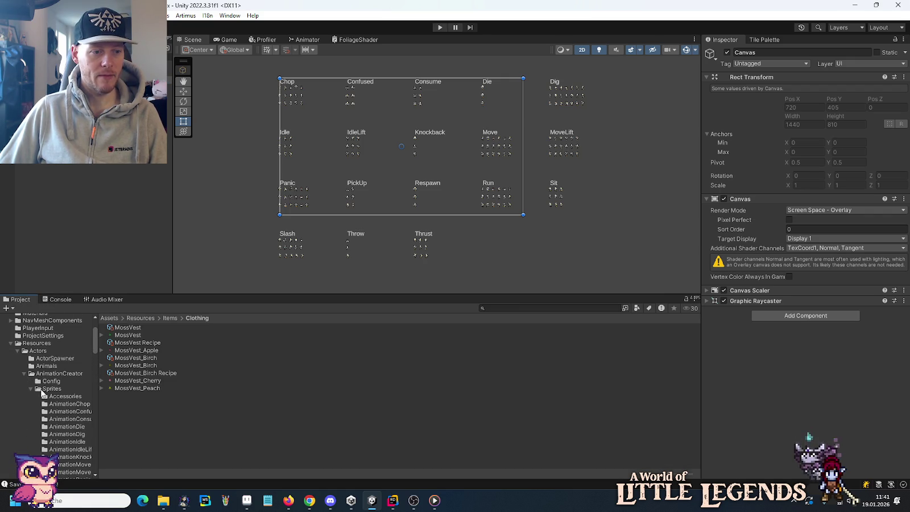
pyautogui.scroll(-2, 43, 389)
pyautogui.scroll(-5, 43, 388)
pyautogui.scroll(5, 44, 388)
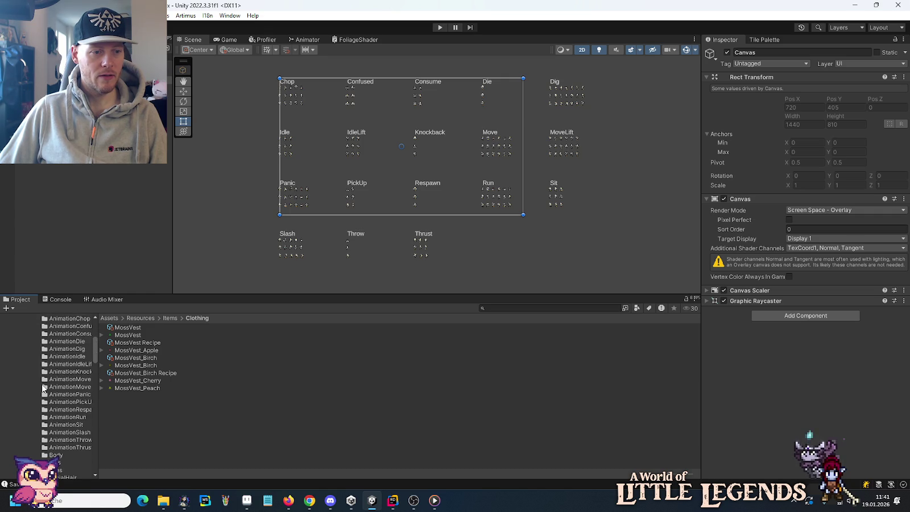
pyautogui.click(51, 361)
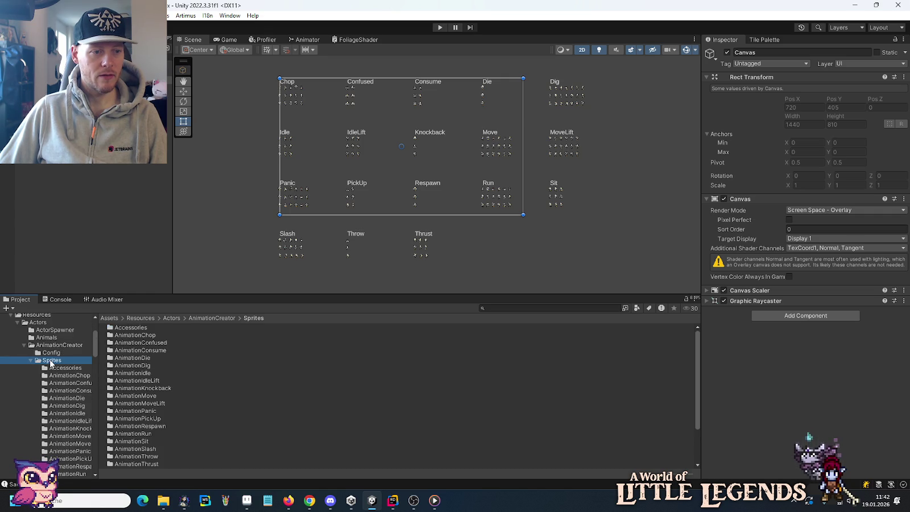
pyautogui.scroll(-5, 51, 375)
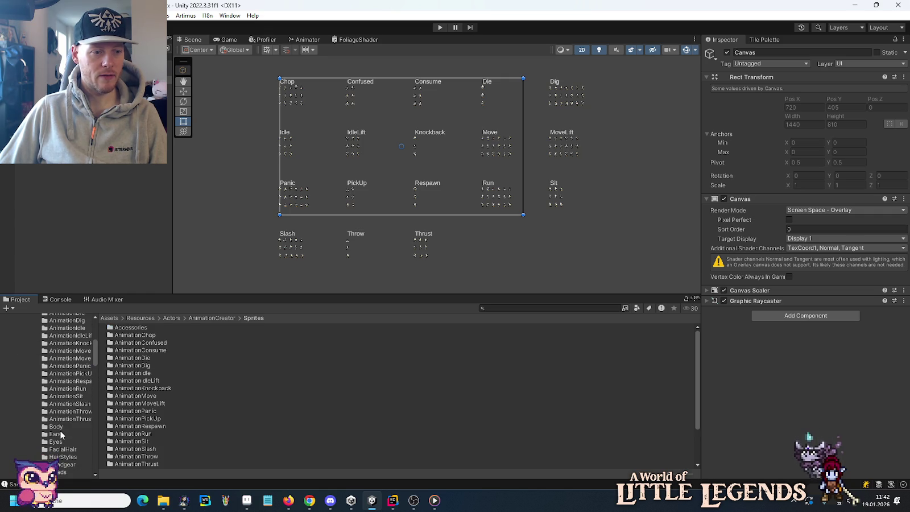
pyautogui.click(60, 428)
pyautogui.scroll(-5, 189, 390)
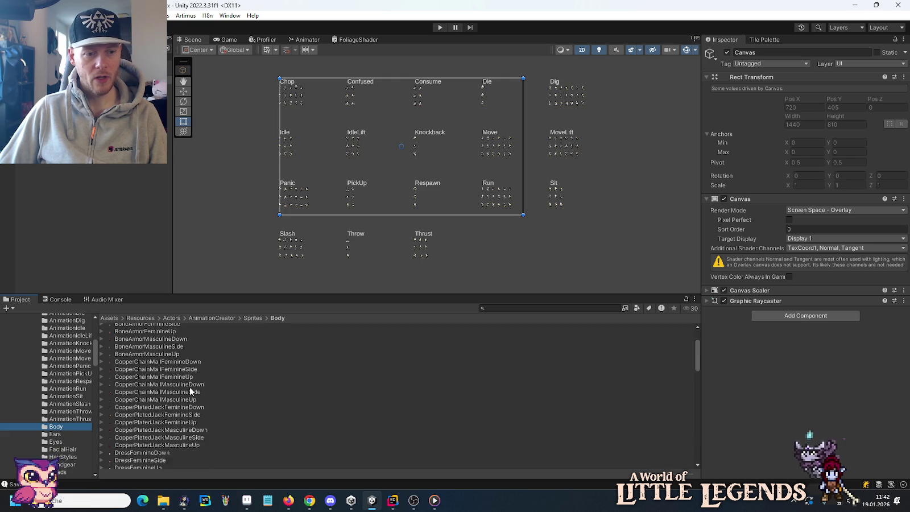
pyautogui.scroll(-15, 190, 390)
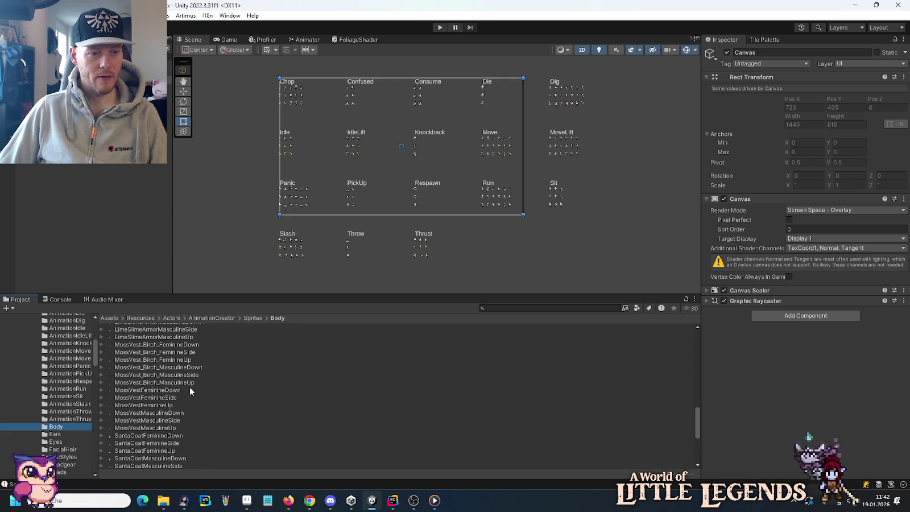
# Rename the Feminine sprites to MossVest_BirchFeminineDown, MossVest_BirchFeminineSide and MossVest_BirchFeminineUp.
pyautogui.click(157, 345)
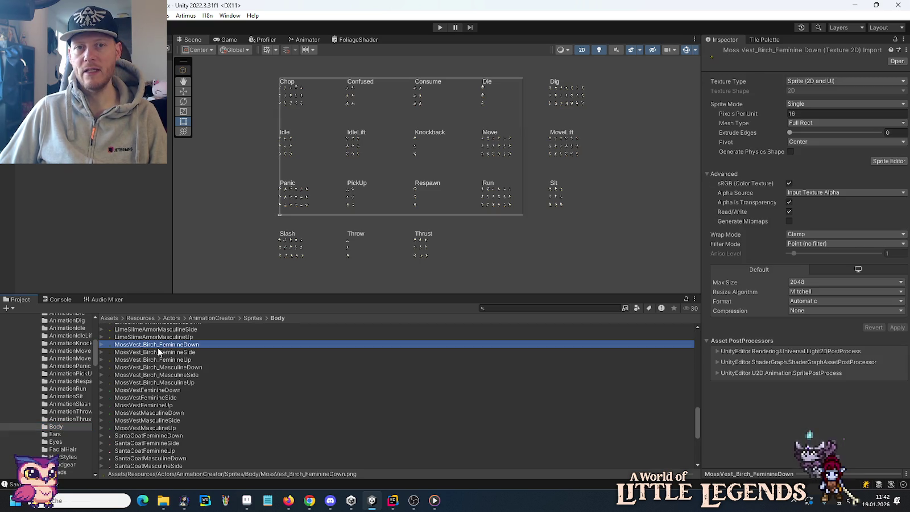
pyautogui.press('F2')
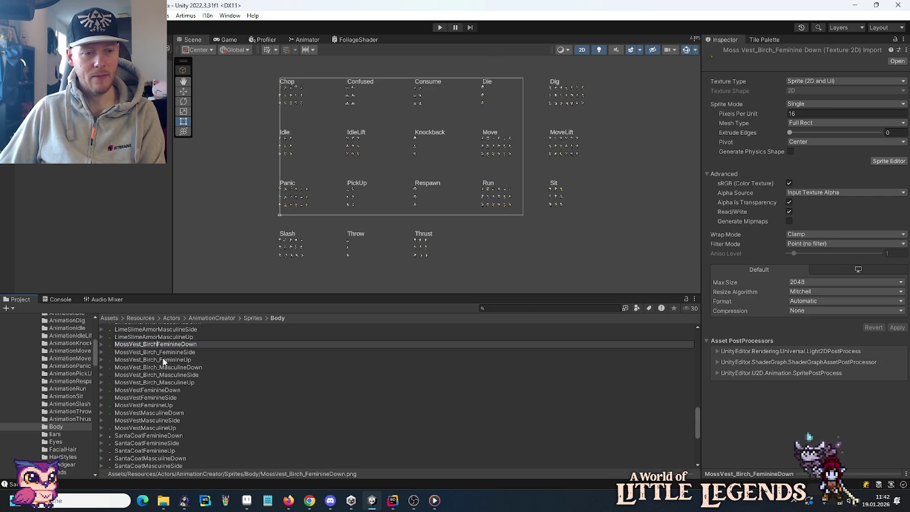
pyautogui.press('Return')
pyautogui.click(165, 359)
pyautogui.press('F2')
pyautogui.click(158, 360)
pyautogui.press('BackSpace')
pyautogui.press('Return')
pyautogui.click(162, 359)
pyautogui.press('F2')
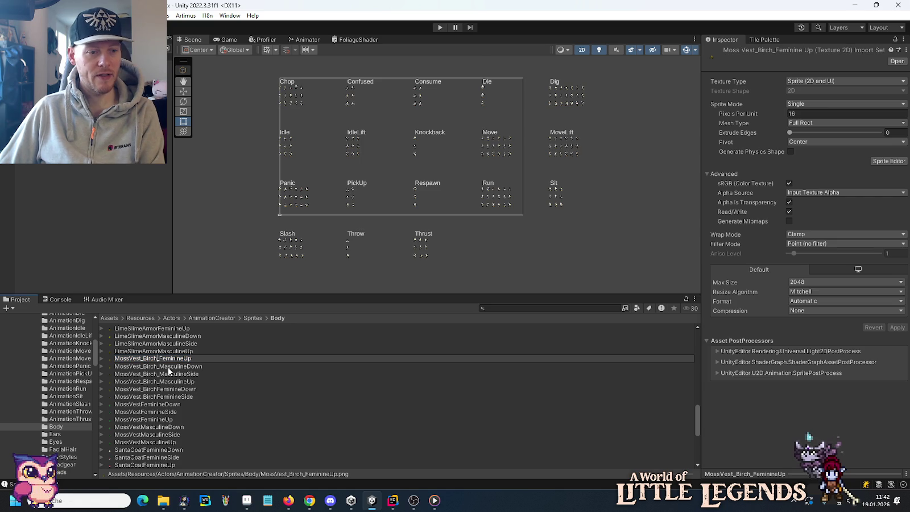
pyautogui.press('Return')
# Rename the Masculine sprites to MossVest_BirchMasculineDown, MossVest_BirchMasculineSide and MossVest_BirchMasculineUp.
pyautogui.click(164, 359)
pyautogui.press('F2')
pyautogui.click(158, 359)
pyautogui.press('BackSpace')
pyautogui.press('Return')
pyautogui.click(158, 359)
pyautogui.press('F2')
pyautogui.click(159, 359)
pyautogui.press('BackSpace')
pyautogui.press('Return')
pyautogui.click(159, 358)
pyautogui.press('F2')
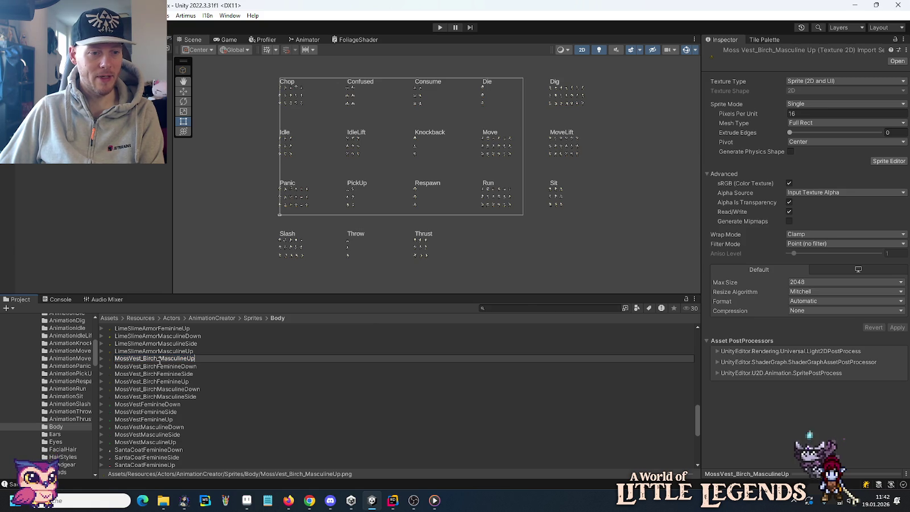
pyautogui.press('BackSpace')
pyautogui.press('Return')
pyautogui.click(164, 359)
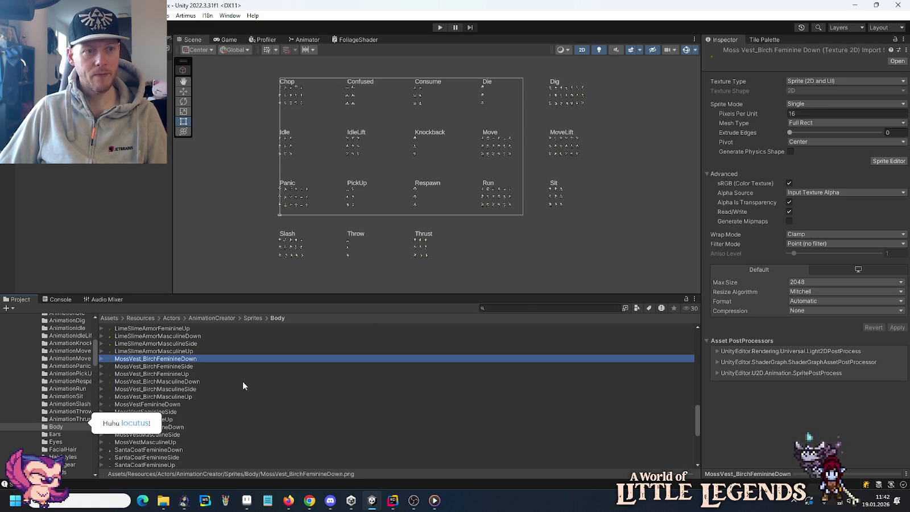
pyautogui.click(279, 215)
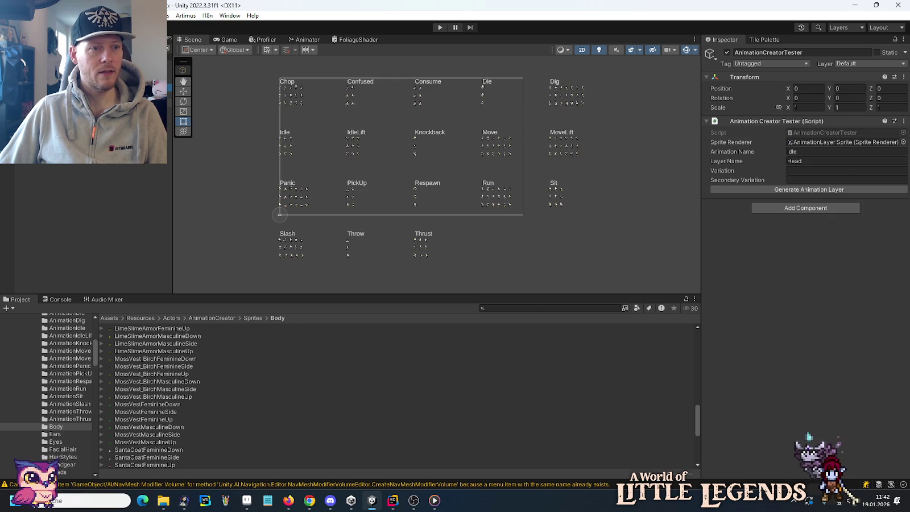
# Select AnimationSceneGenerator, show the Console, and save all animation texture sheets.
pyautogui.click(370, 171)
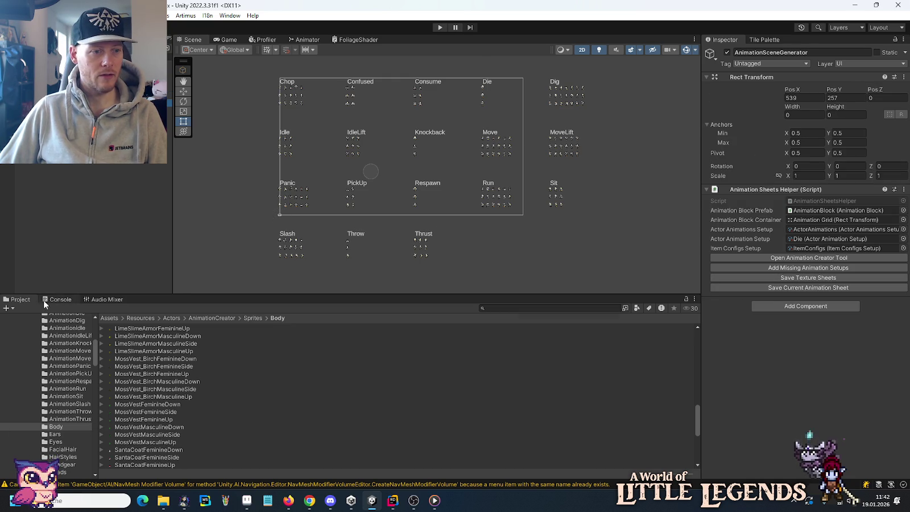
pyautogui.click(45, 303)
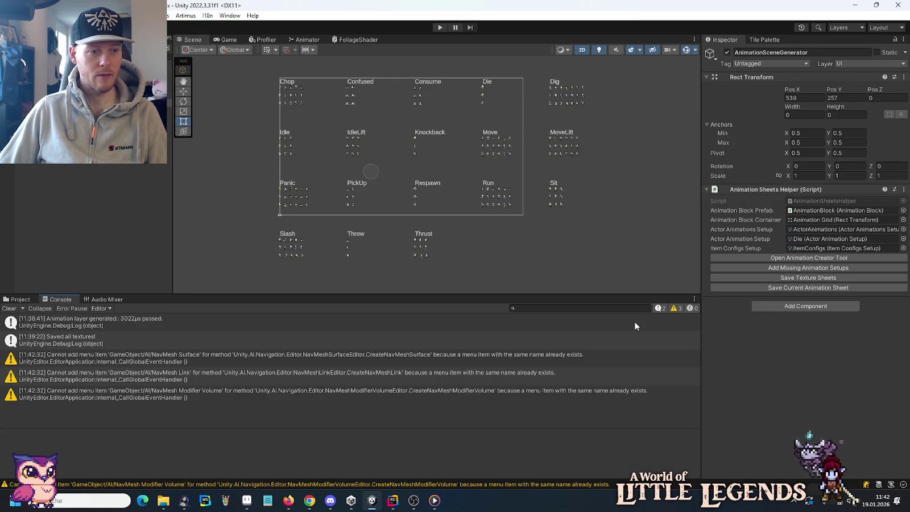
pyautogui.click(787, 277)
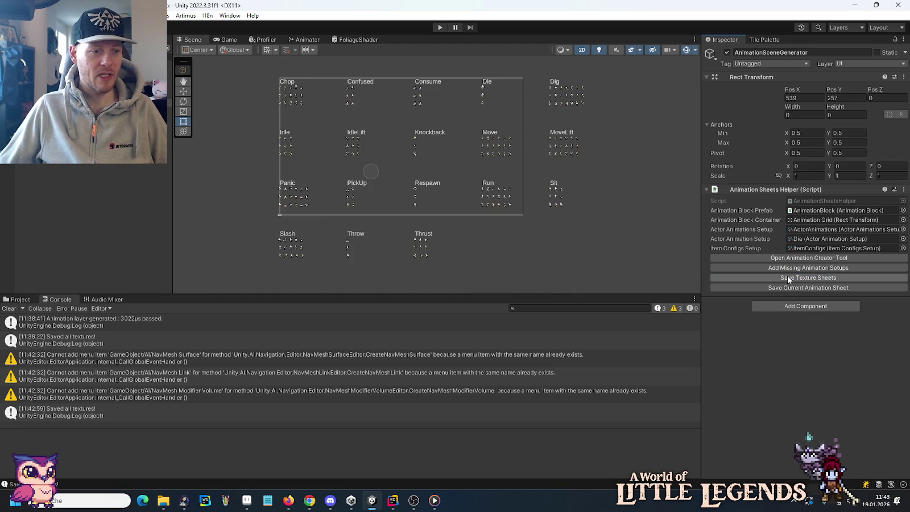
pyautogui.moveTo(157, 506)
pyautogui.click(213, 449)
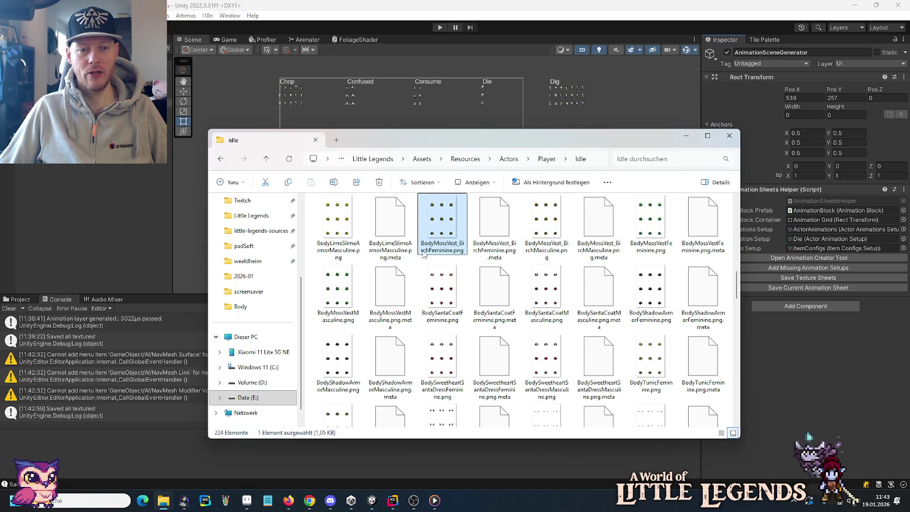
pyautogui.click(461, 4)
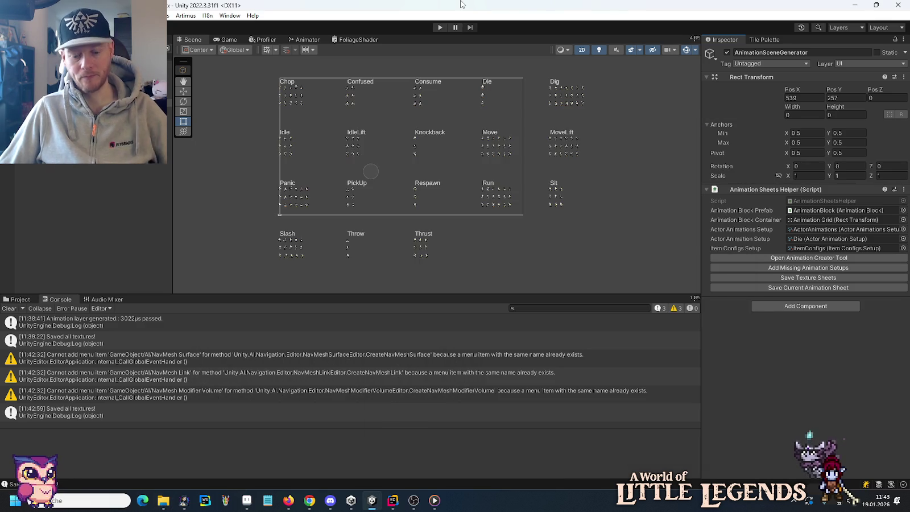
# Start Play mode and load the first save game past the loading tip.
pyautogui.click(441, 28)
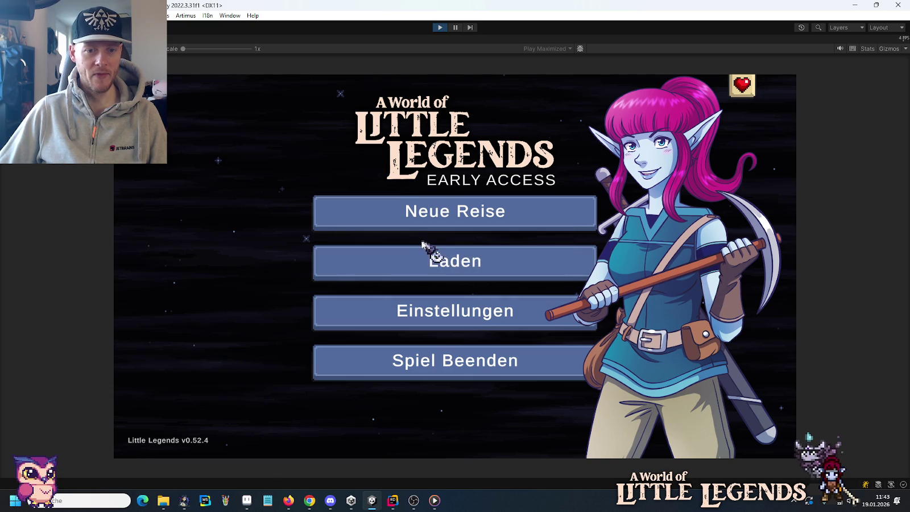
pyautogui.click(423, 257)
pyautogui.click(364, 224)
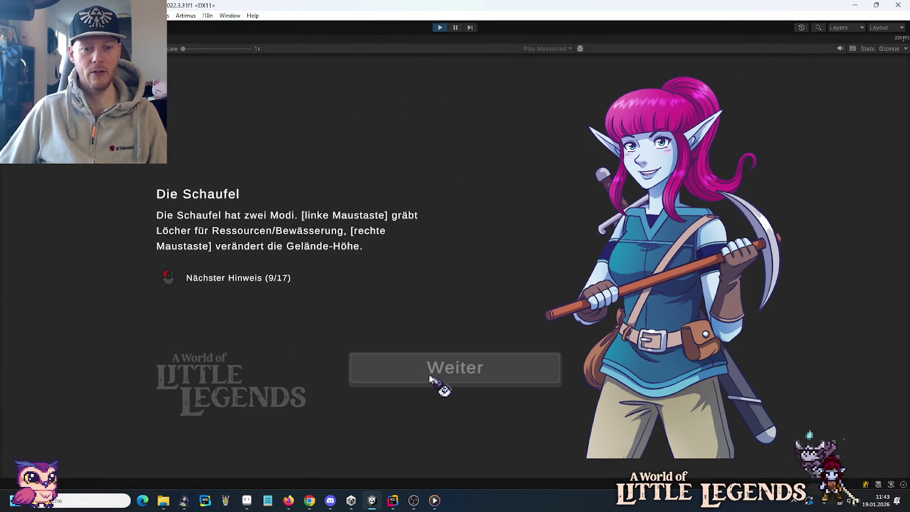
pyautogui.click(417, 320)
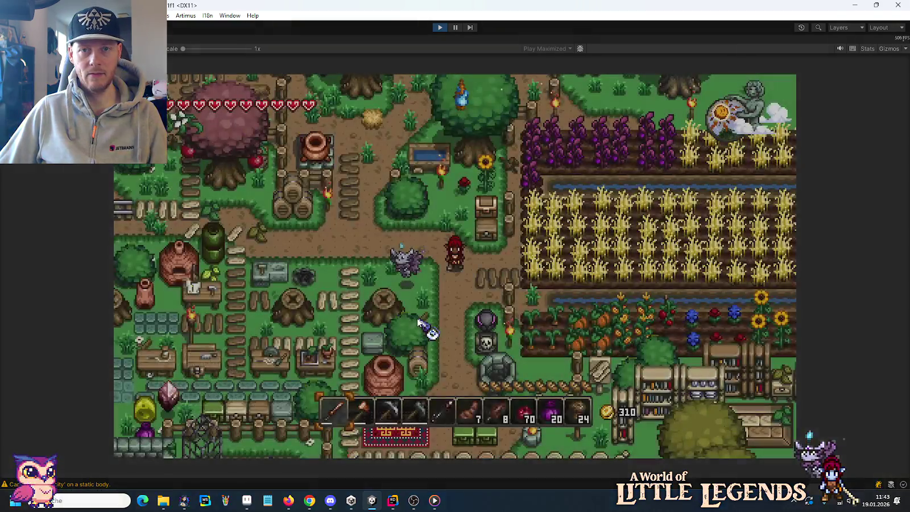
# Equip the Kupferpanzer-Wams armour in the chest slot from the inventory.
pyautogui.press('i')
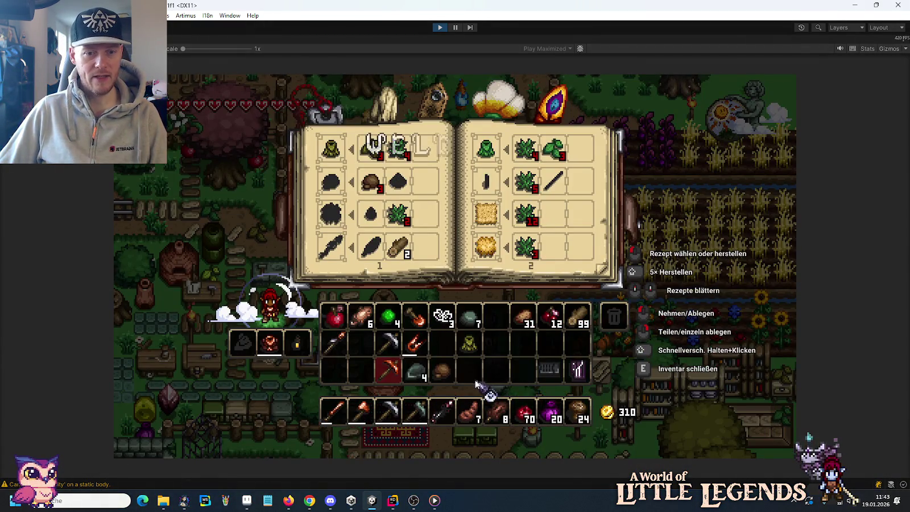
pyautogui.click(469, 342)
pyautogui.click(271, 342)
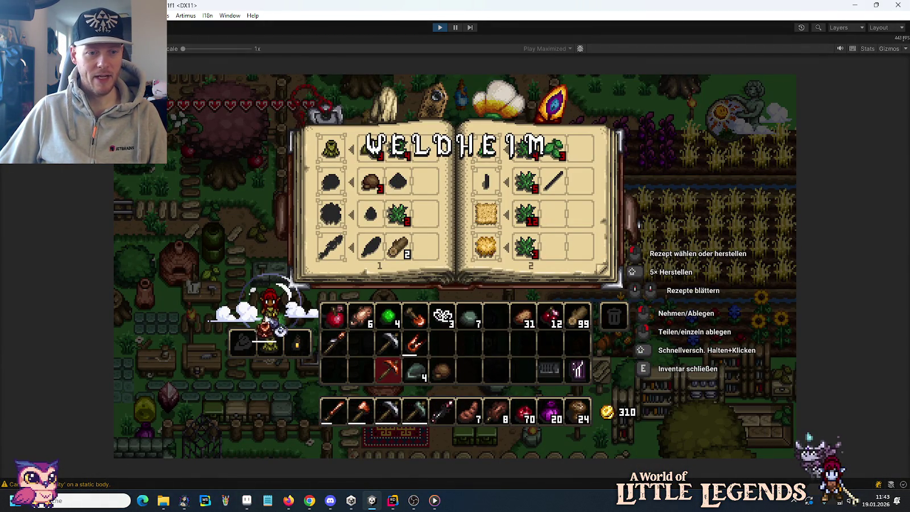
pyautogui.click(469, 342)
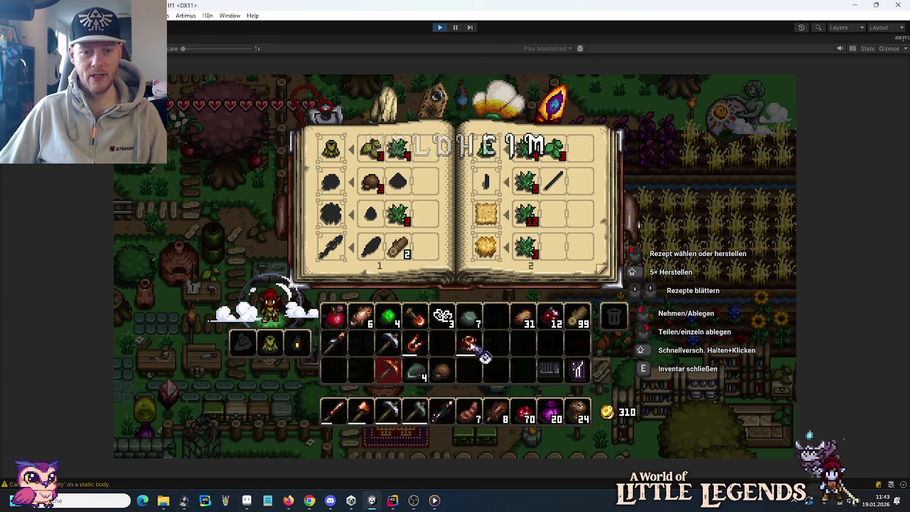
# Move the 34-item stack between the storage chest and inventory, then walk down-left.
pyautogui.press('e')
pyautogui.press('e')
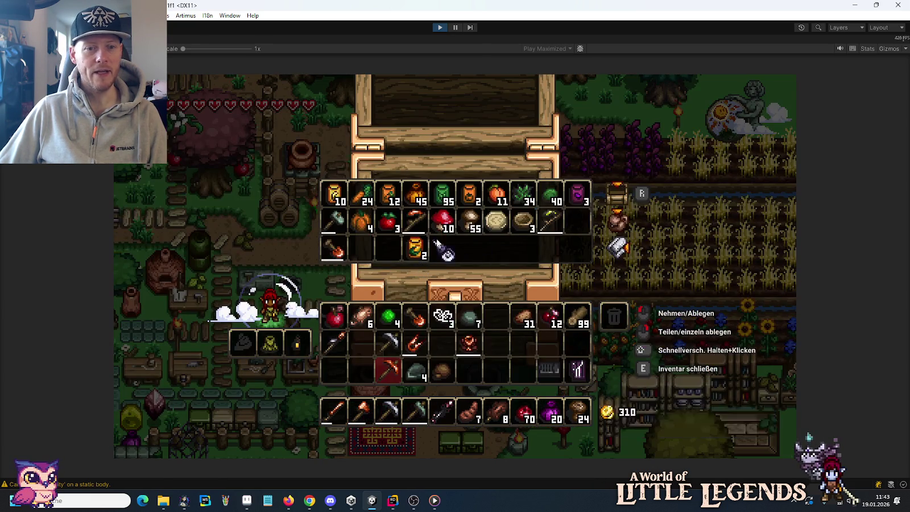
pyautogui.click(523, 194)
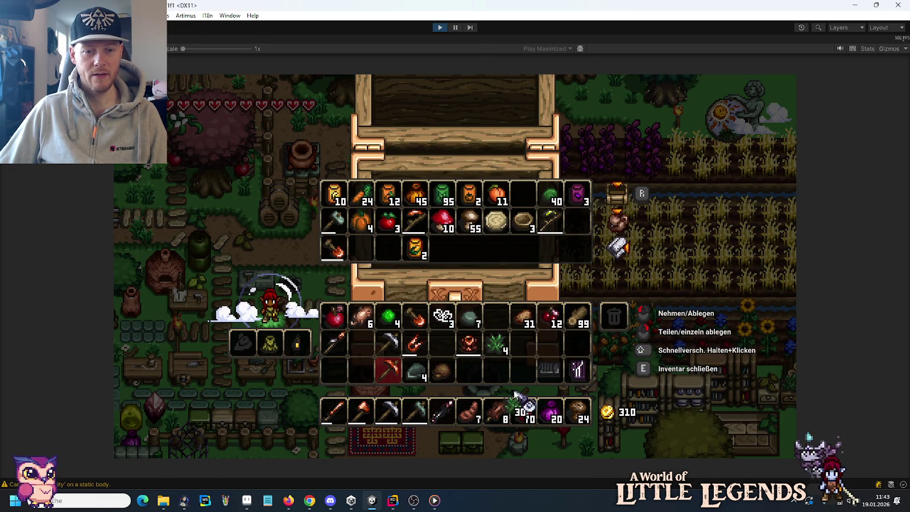
pyautogui.click(523, 196)
pyautogui.press('e')
pyautogui.press('s')
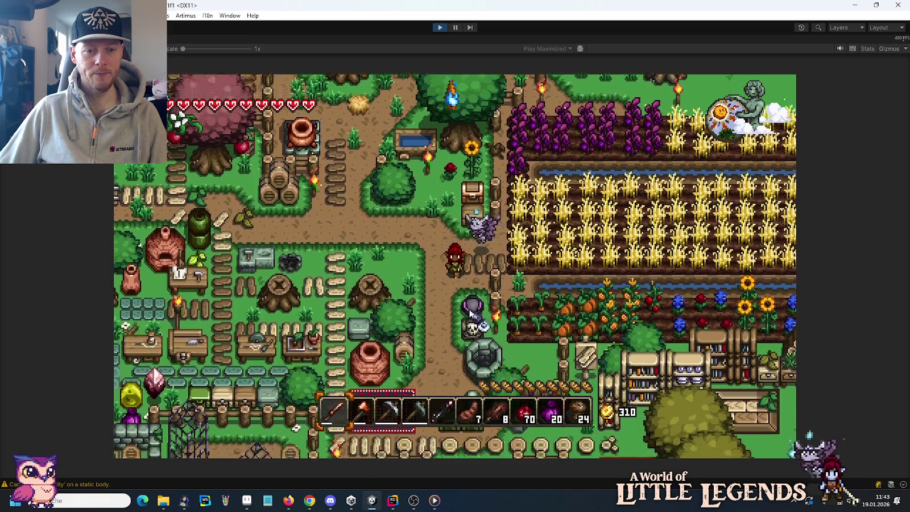
pyautogui.press('e')
pyautogui.click(526, 348)
pyautogui.keyDown('shift'); pyautogui.click(526, 348); pyautogui.keyUp('shift')
pyautogui.press('e')
pyautogui.press('a')
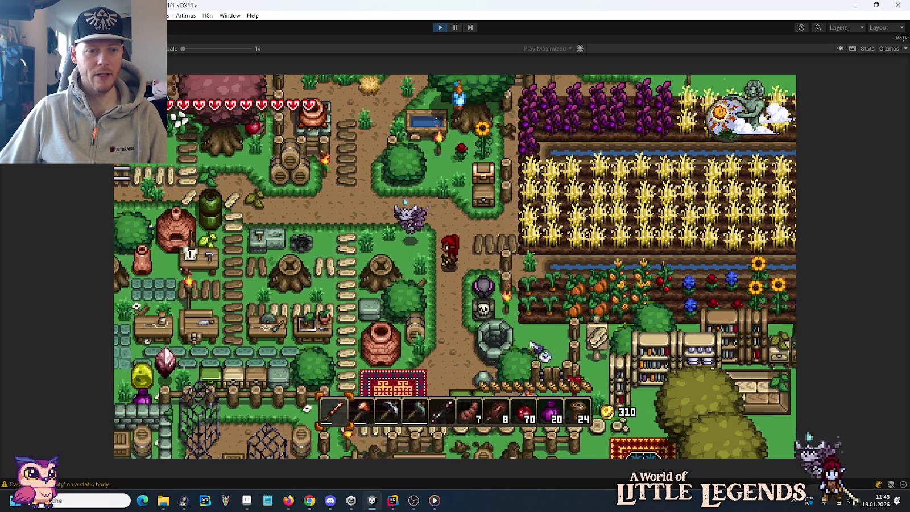
pyautogui.press('s')
pyautogui.press('a')
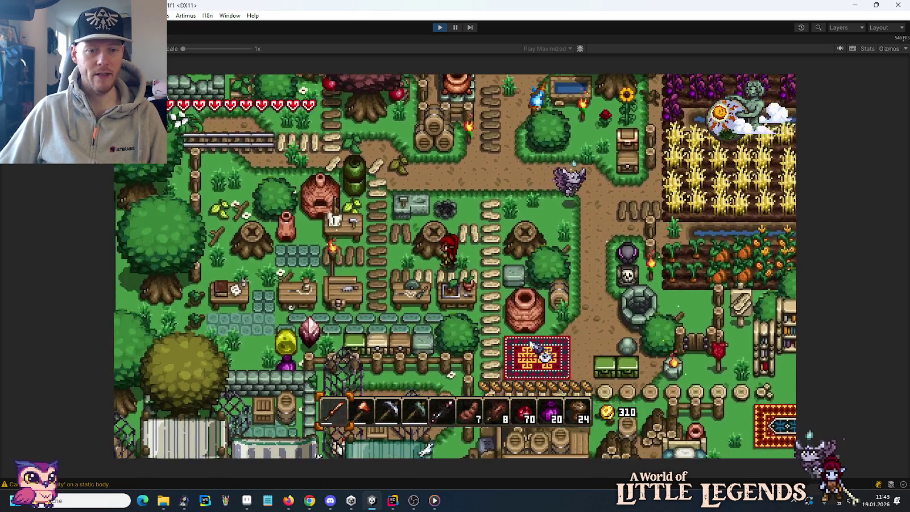
# Craft the Moosweste from the recipe book and equip it, toggling it off and on to compare.
pyautogui.press('a')
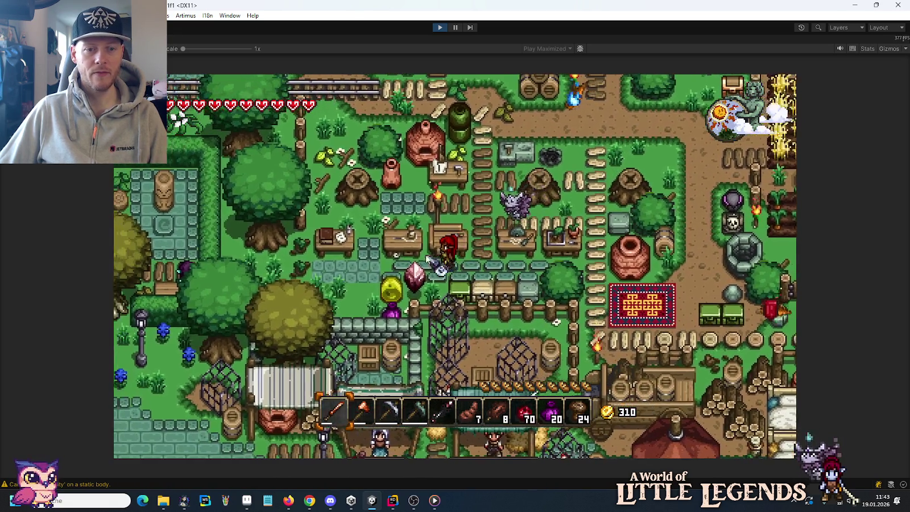
pyautogui.press('e')
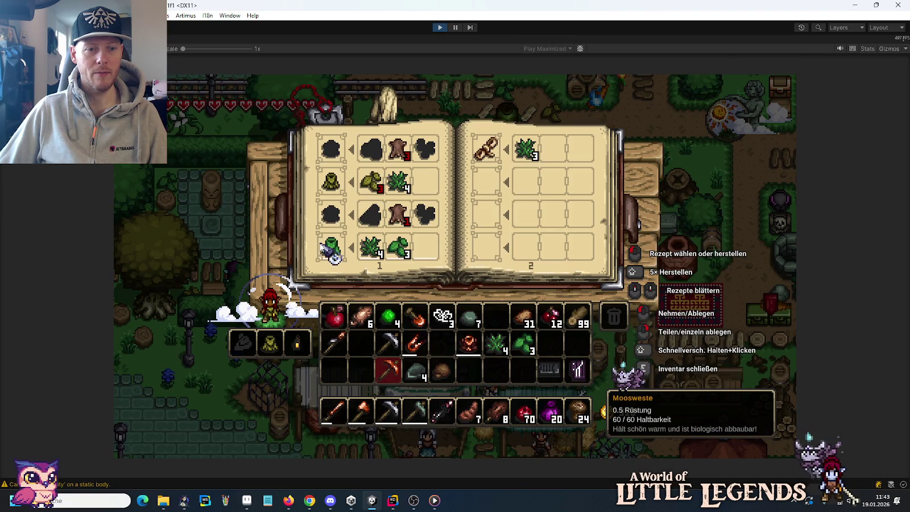
pyautogui.click(329, 249)
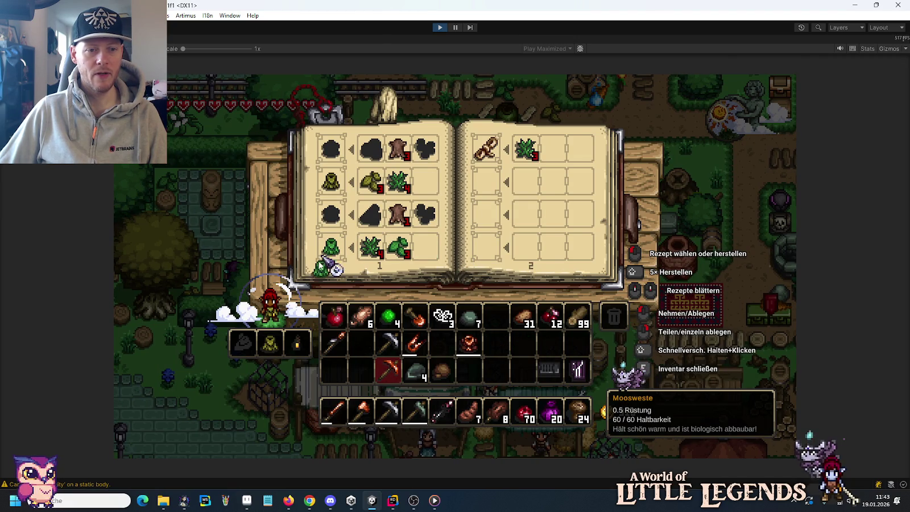
pyautogui.click(270, 342)
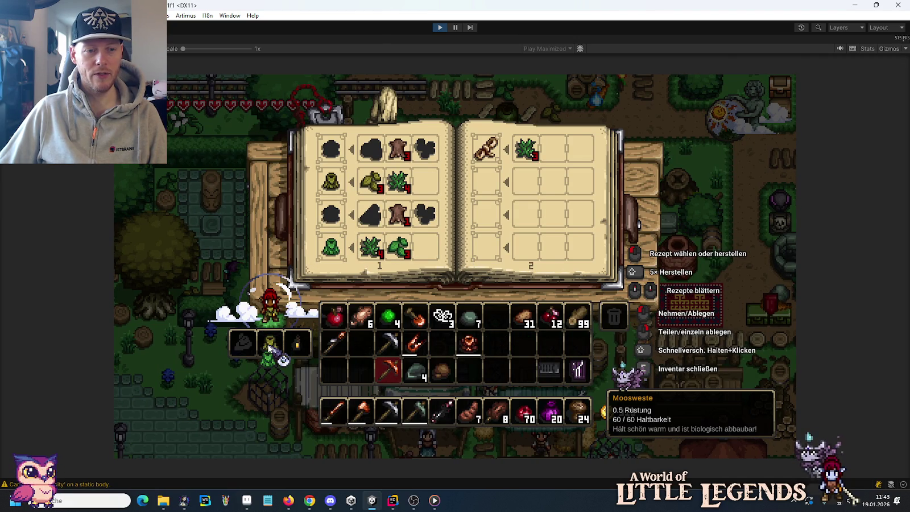
pyautogui.click(271, 344)
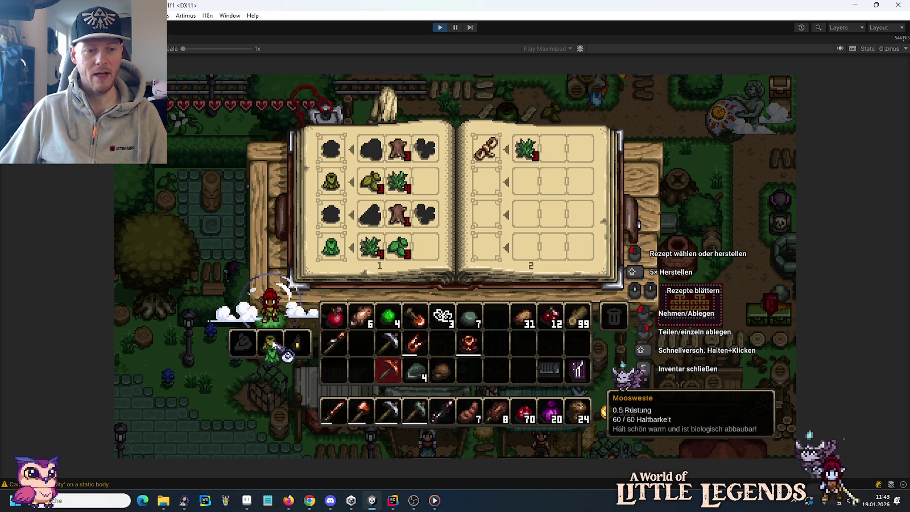
pyautogui.click(274, 342)
pyautogui.click(273, 343)
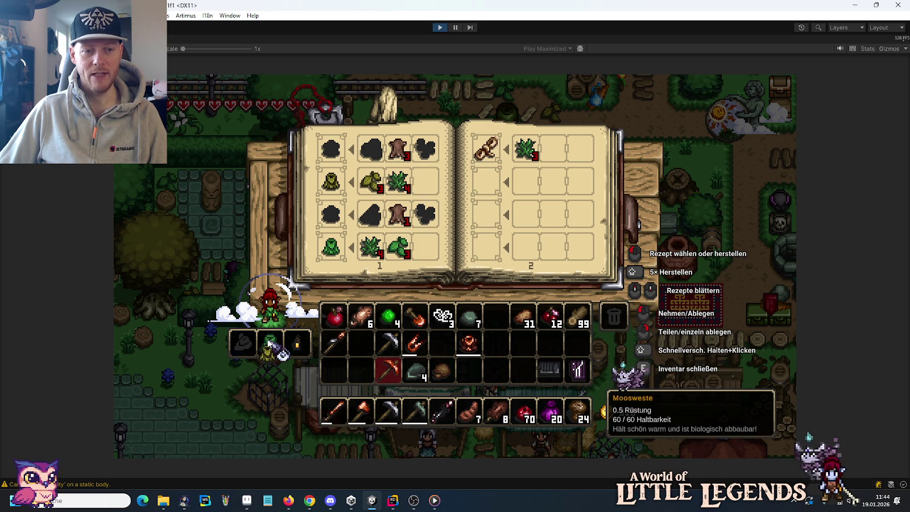
pyautogui.click(273, 344)
pyautogui.click(272, 345)
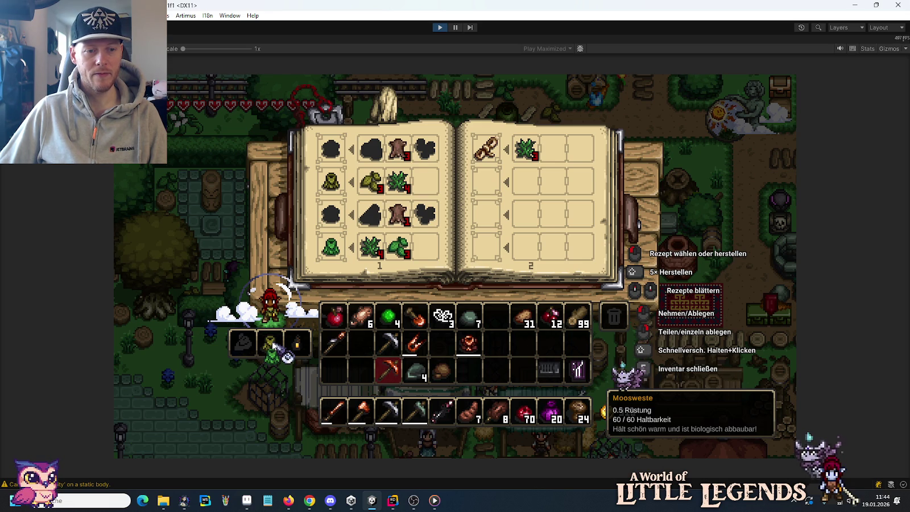
# Walk the character east and north wearing the vest, then stop the game.
pyautogui.press('Escape')
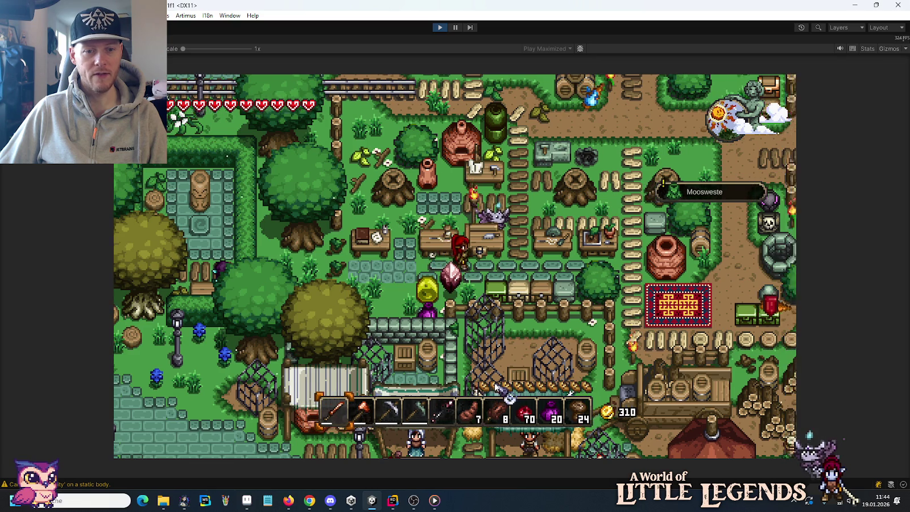
pyautogui.press('d')
pyautogui.press('d')
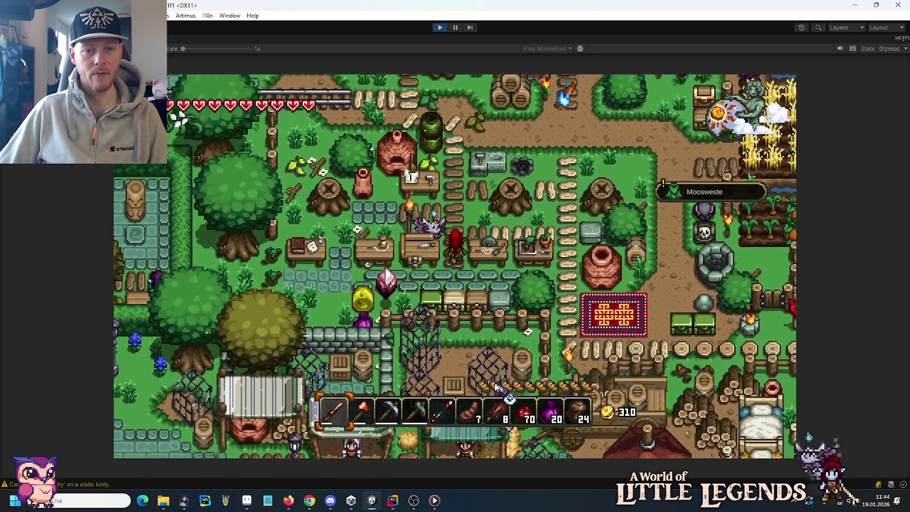
pyautogui.press('w')
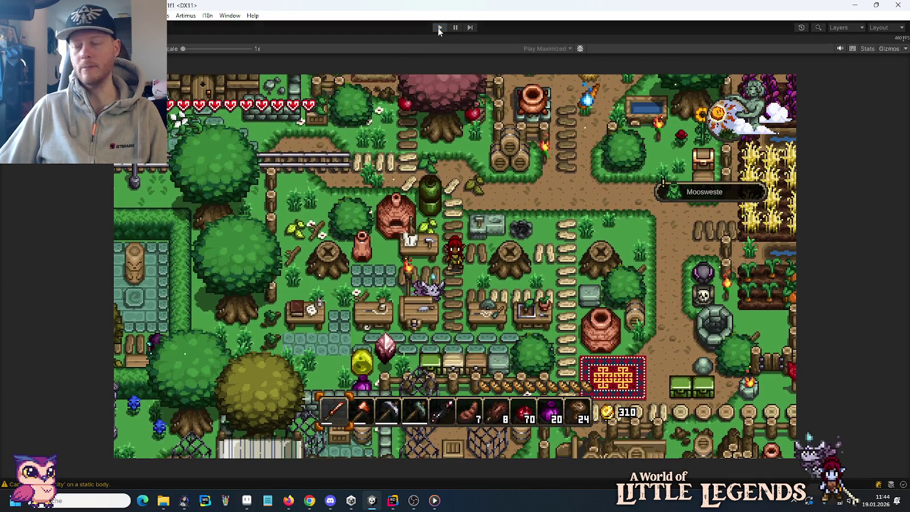
pyautogui.click(439, 28)
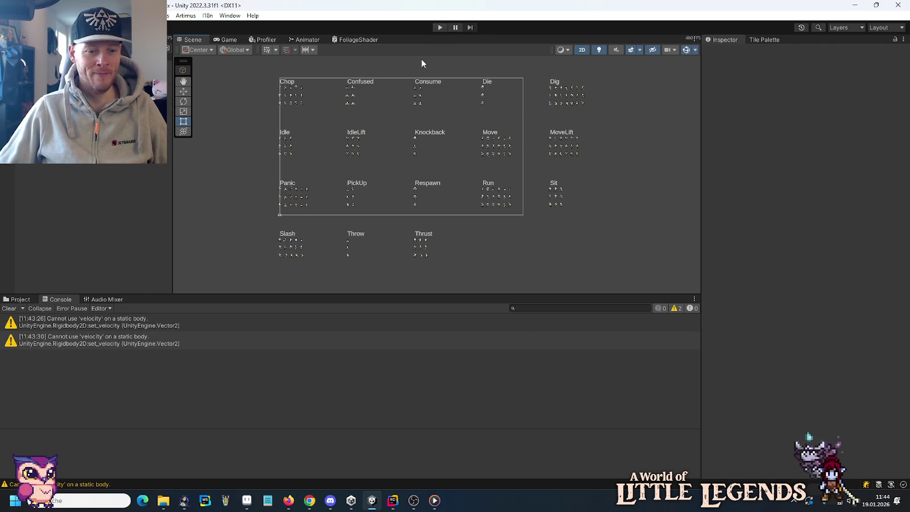
# Bring the Aseprite window with the MossVest_Birch vest sprite sheet to the front.
pyautogui.click(246, 502)
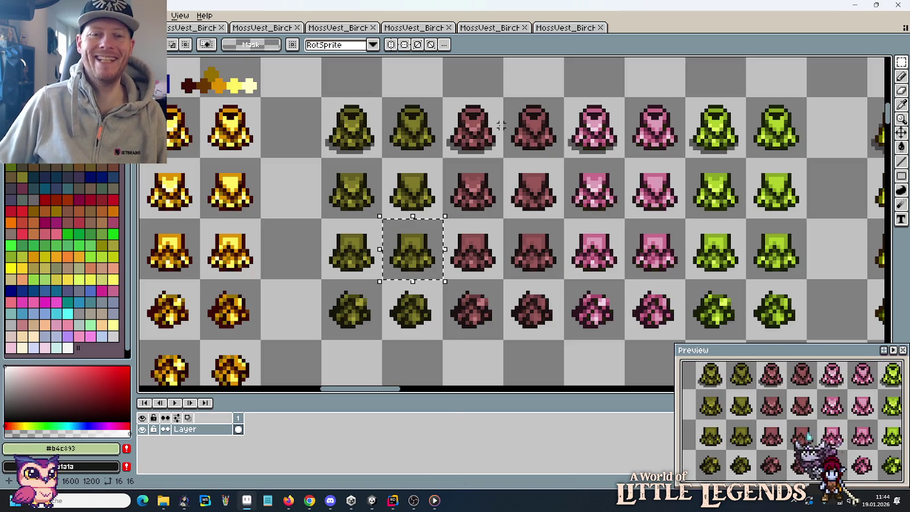
# Paste the red vest tile into a Birch sprite at 8,25 and save it under the Apple name.
pyautogui.click(485, 191)
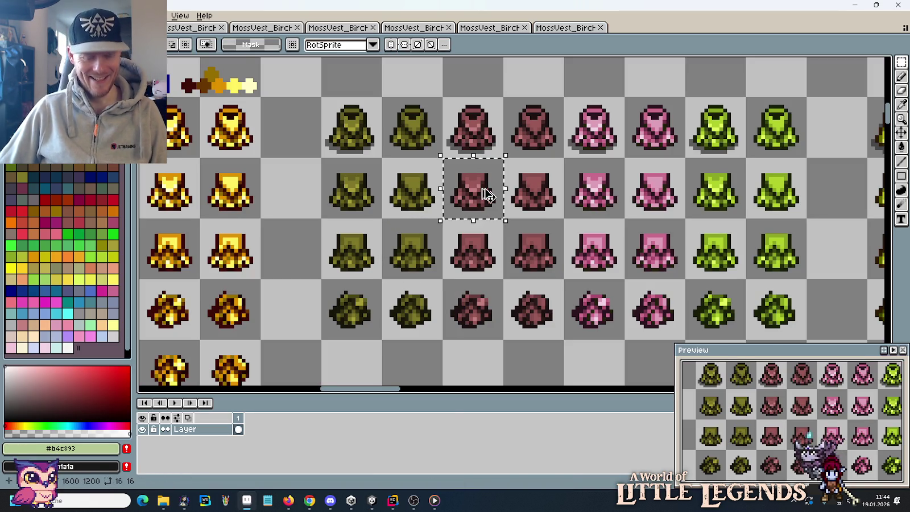
pyautogui.hotkey('ctrl', 'c')
pyautogui.hotkey('ctrl', 'Tab')
pyautogui.hotkey('ctrl', 'v')
pyautogui.moveTo(511, 200); pyautogui.dragTo(486, 196)
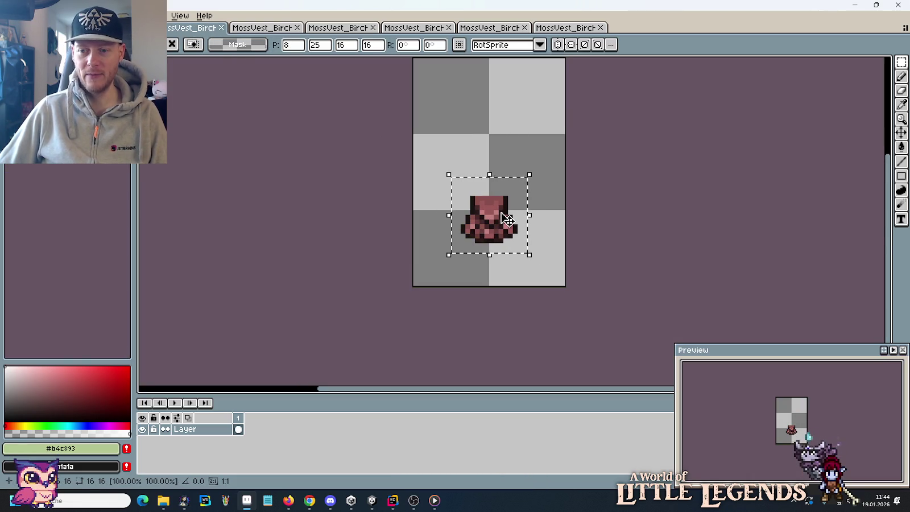
pyautogui.hotkey('ctrl', 'shift', 's')
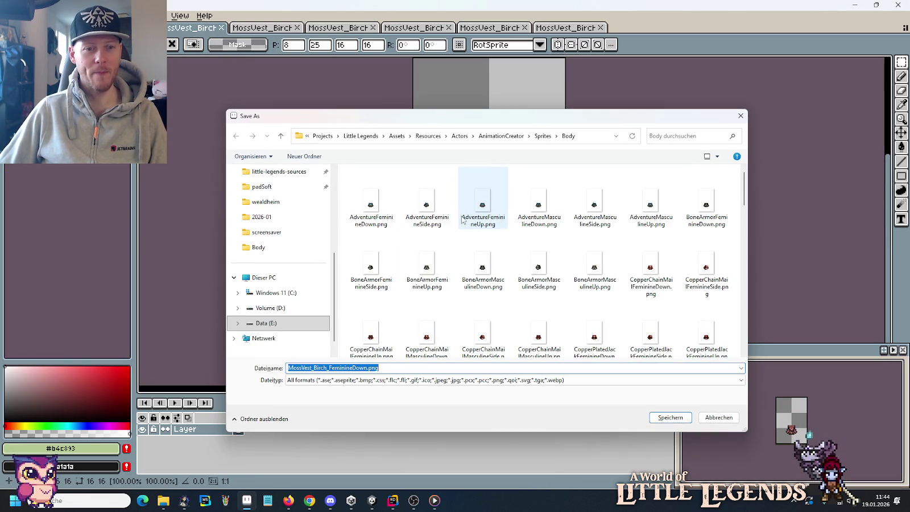
pyautogui.click(328, 368)
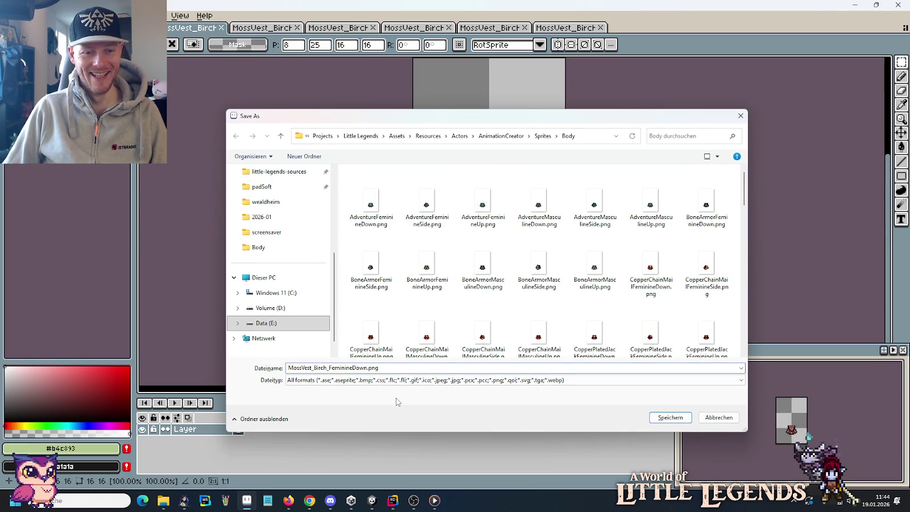
pyautogui.press('Delete')
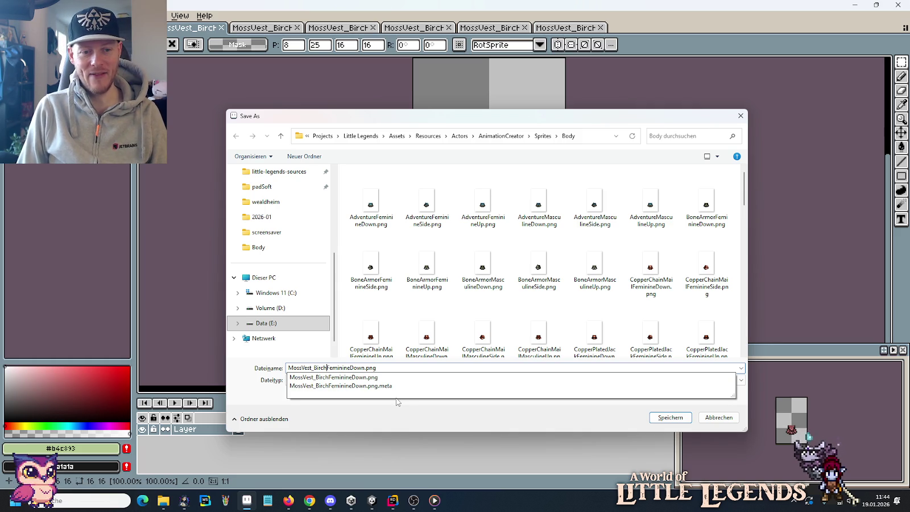
pyautogui.press('Escape')
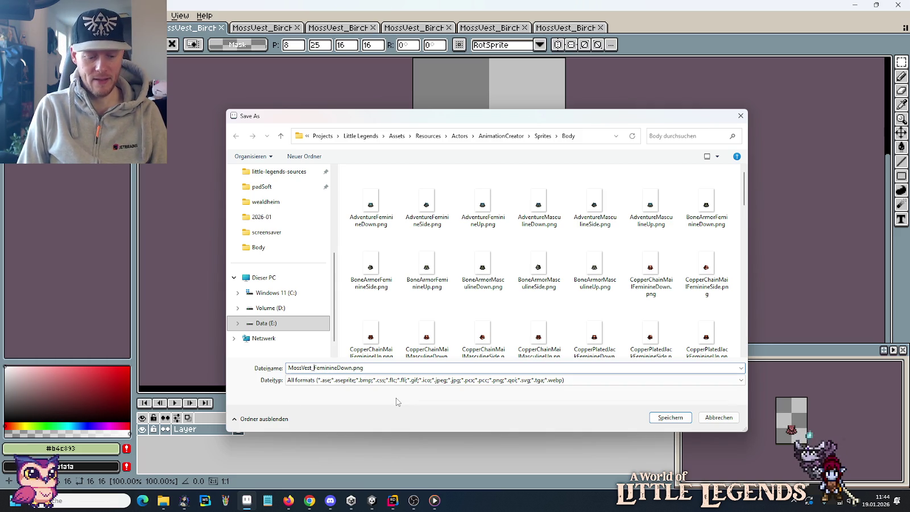
pyautogui.write('Apple')
pyautogui.press('Return')
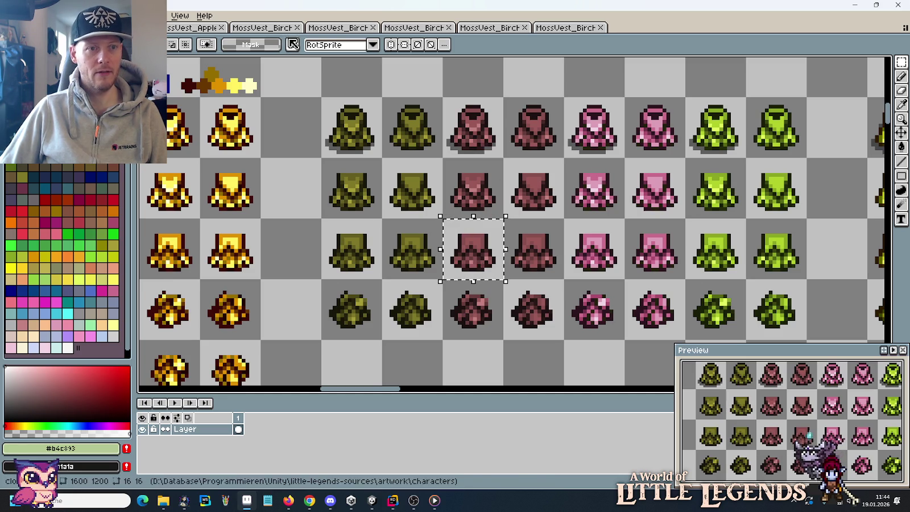
# Paste the red vest into the third Birch sprite and save it as MossVest_AppleFeminineUp.png.
pyautogui.click(261, 28)
pyautogui.click(322, 34)
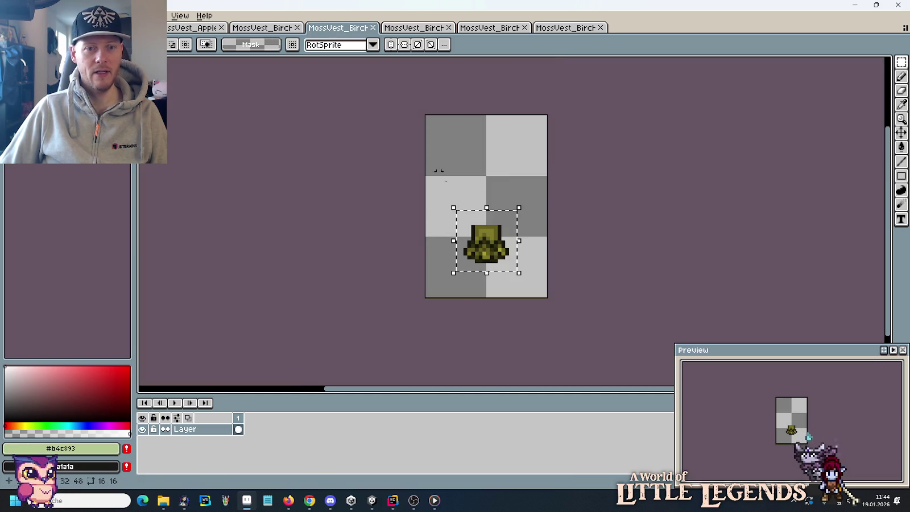
pyautogui.hotkey('ctrl', 'v')
pyautogui.moveTo(506, 211); pyautogui.dragTo(481, 248)
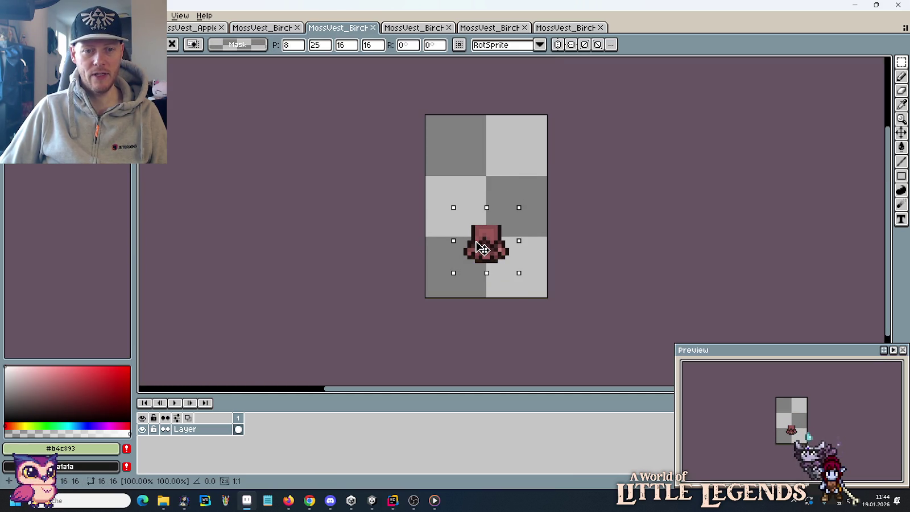
pyautogui.hotkey('ctrl', 'shift', 's')
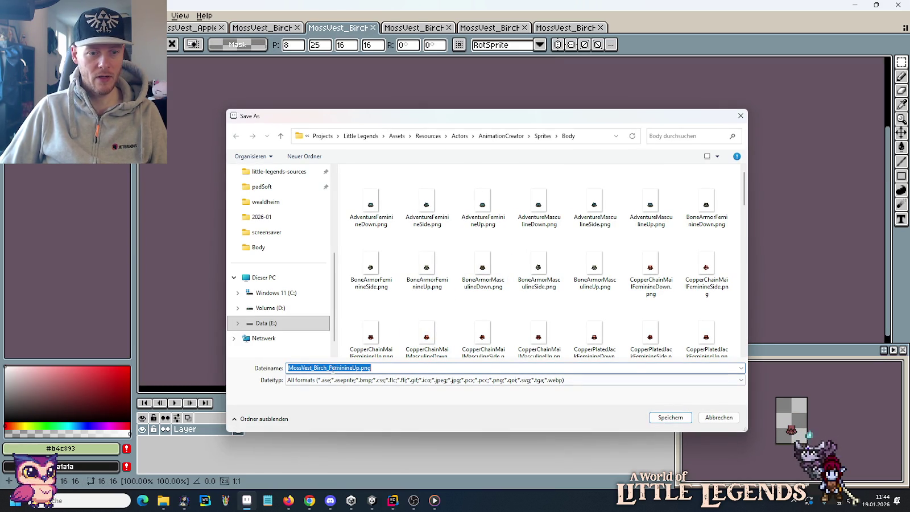
pyautogui.click(332, 370)
pyautogui.press('BackSpace')
pyautogui.press('BackSpace')
pyautogui.press('BackSpace')
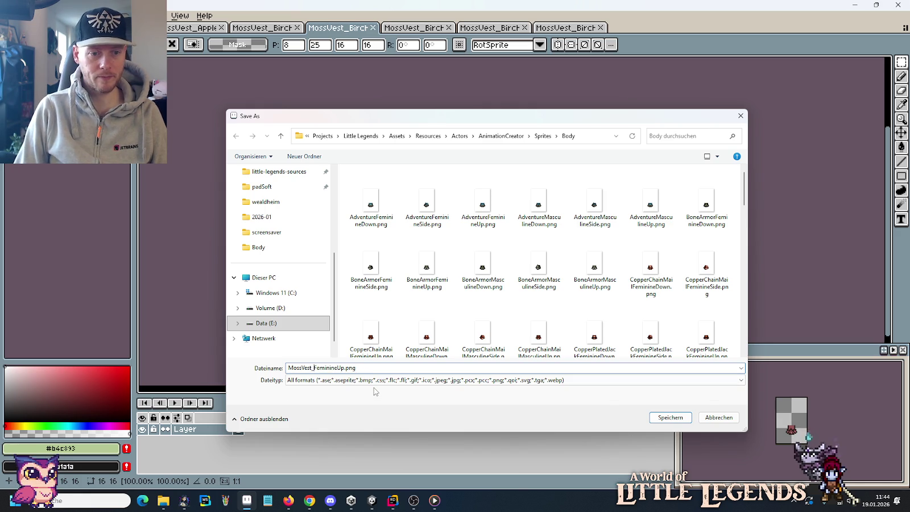
pyautogui.write('Apple')
pyautogui.press('Return')
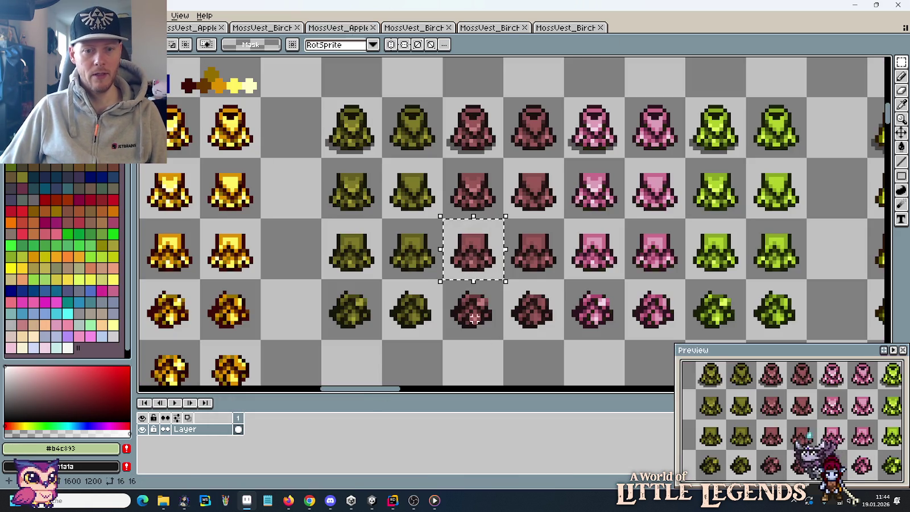
# Paste the side-facing red vest over a Birch sprite and save it as MossVest_AppleFeminineSide.png.
pyautogui.click(475, 318)
pyautogui.hotkey('ctrl', 'c')
pyautogui.click(262, 27)
pyautogui.hotkey('ctrl', 'v')
pyautogui.moveTo(492, 195)
pyautogui.mouseDown()
pyautogui.moveTo(473, 189)
pyautogui.moveTo(454, 153)
pyautogui.mouseUp()
pyautogui.hotkey('ctrl', 'shift', 's')
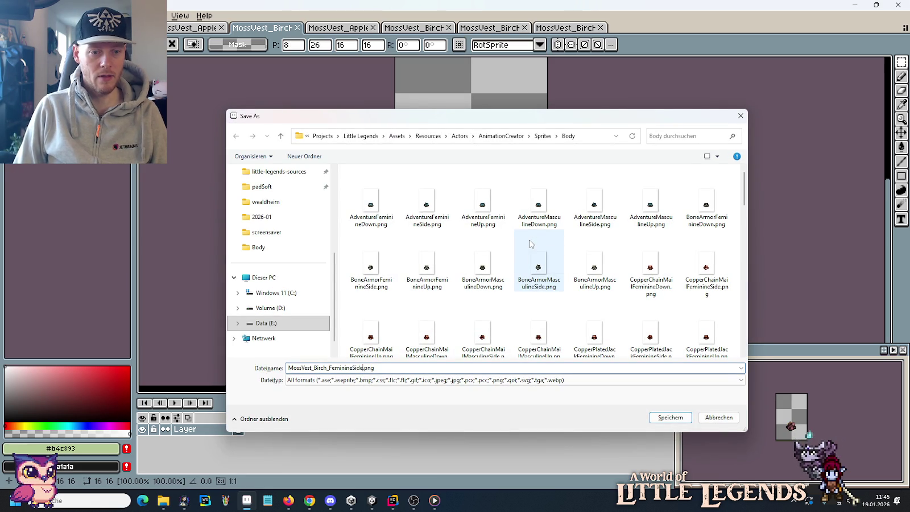
pyautogui.press('BackSpace')
pyautogui.press('BackSpace')
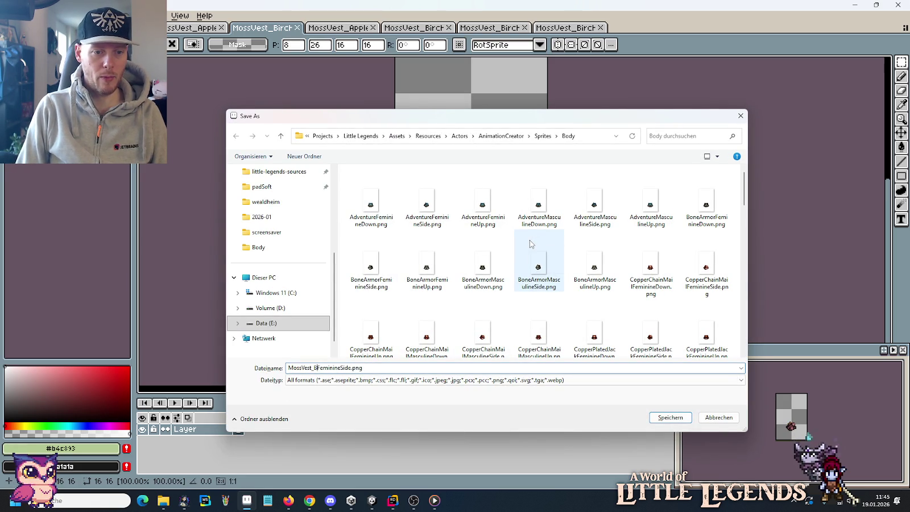
pyautogui.write('Apple')
pyautogui.press('Return')
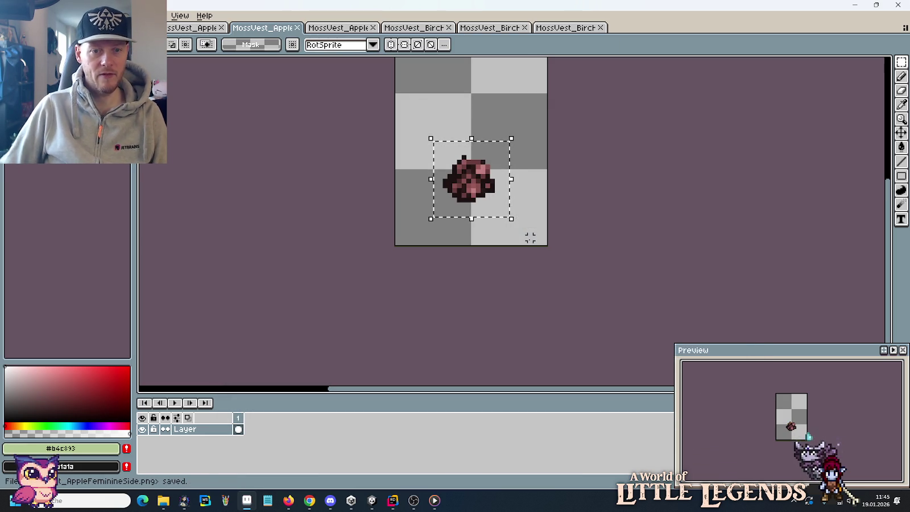
pyautogui.hotkey('ctrl', 'shift', 'Tab')
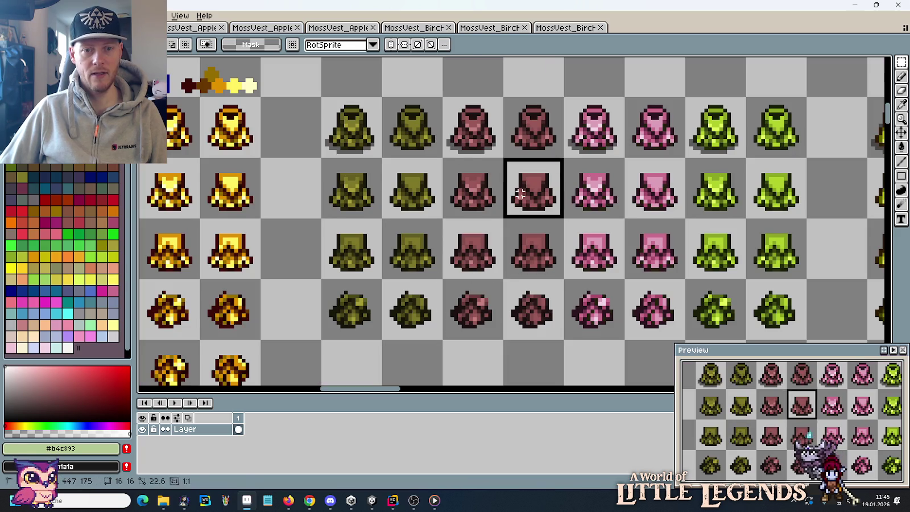
# Paste the next red vest tile into the masculine-down Birch sprite at 8,25 and save it under the Apple name.
pyautogui.click(518, 191)
pyautogui.hotkey('ctrl', 'c')
pyautogui.click(414, 28)
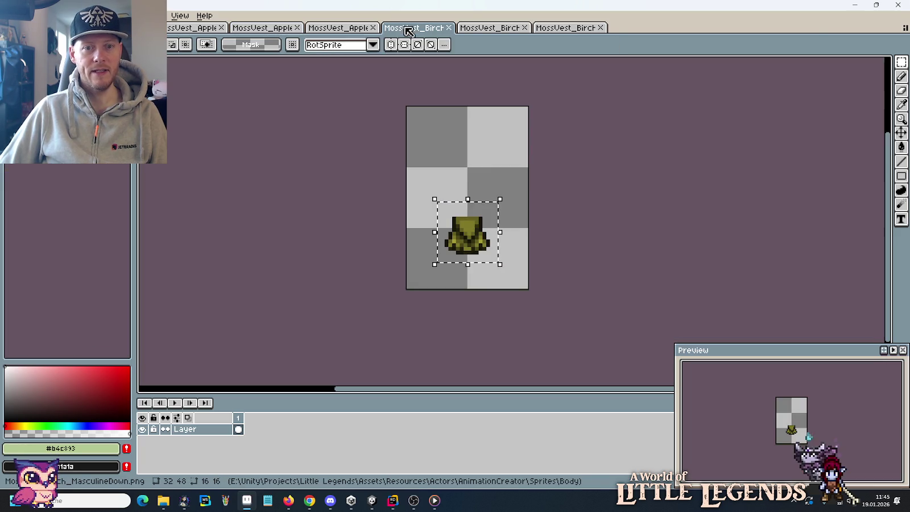
pyautogui.hotkey('ctrl', 'v')
pyautogui.moveTo(506, 229); pyautogui.dragTo(466, 241)
pyautogui.hotkey('ctrl', 'shift', 's')
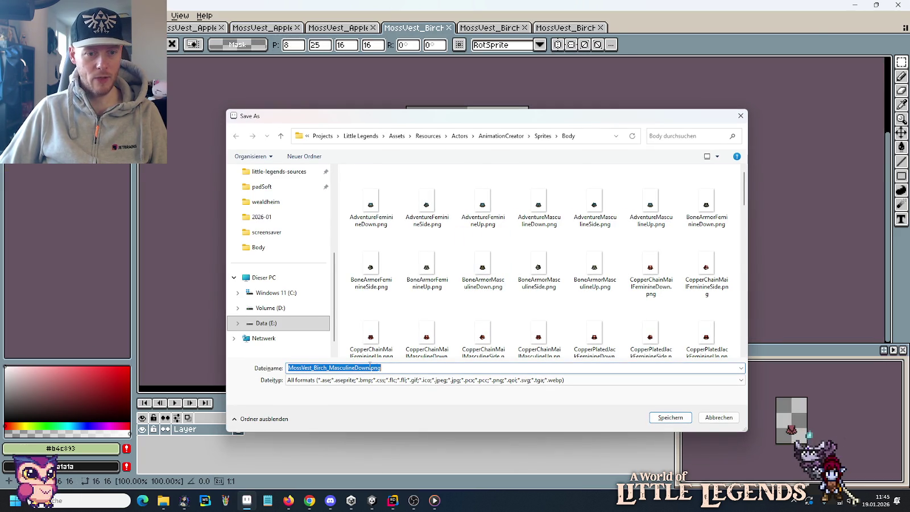
pyautogui.click(330, 368)
pyautogui.press('BackSpace')
pyautogui.press('BackSpace')
pyautogui.press('BackSpace')
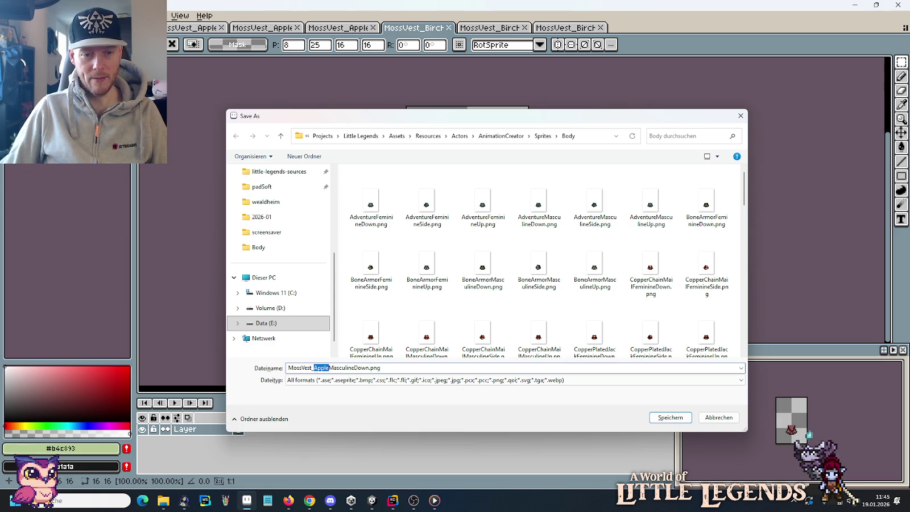
pyautogui.press('Return')
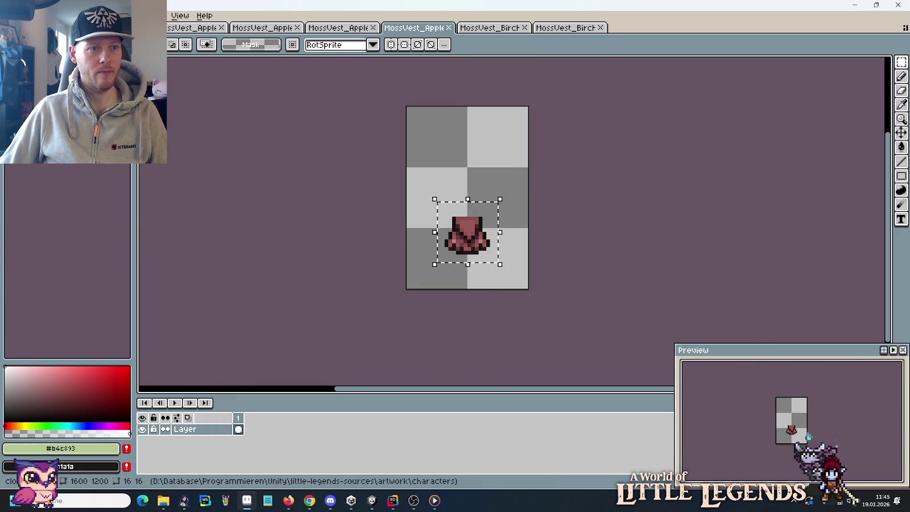
pyautogui.hotkey('ctrl', 'w')
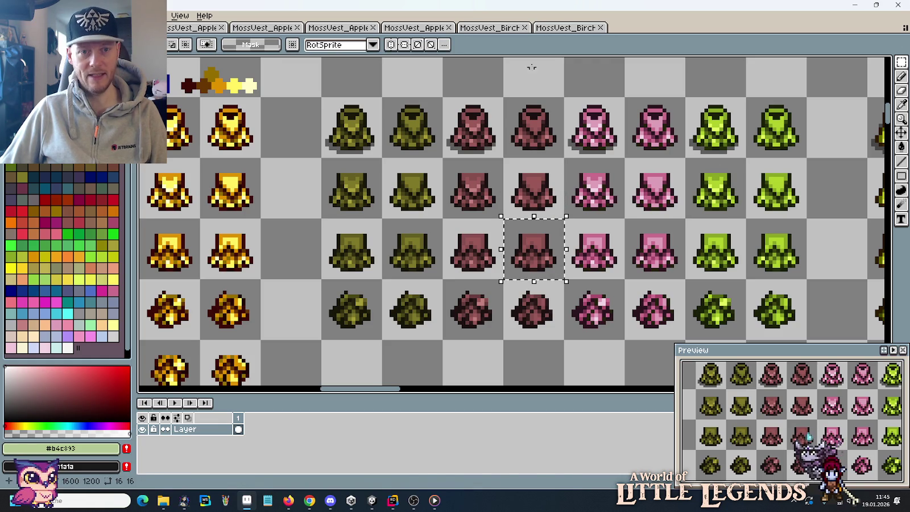
# Paste the reddish vest over another masculine Birch sprite and save it under its Apple name.
pyautogui.click(544, 30)
pyautogui.hotkey('ctrl', 'v')
pyautogui.moveTo(517, 223); pyautogui.dragTo(482, 296)
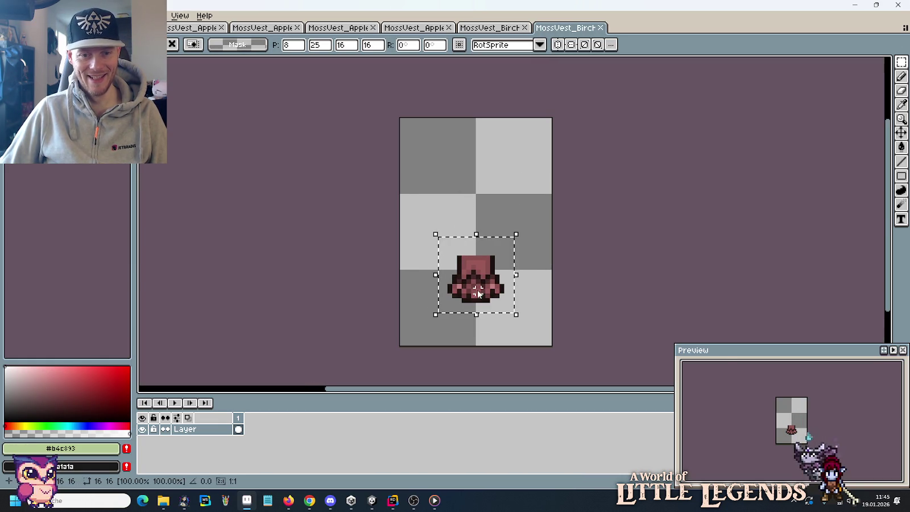
pyautogui.hotkey('ctrl', 'shift', 's')
pyautogui.click(328, 367)
pyautogui.click(329, 367)
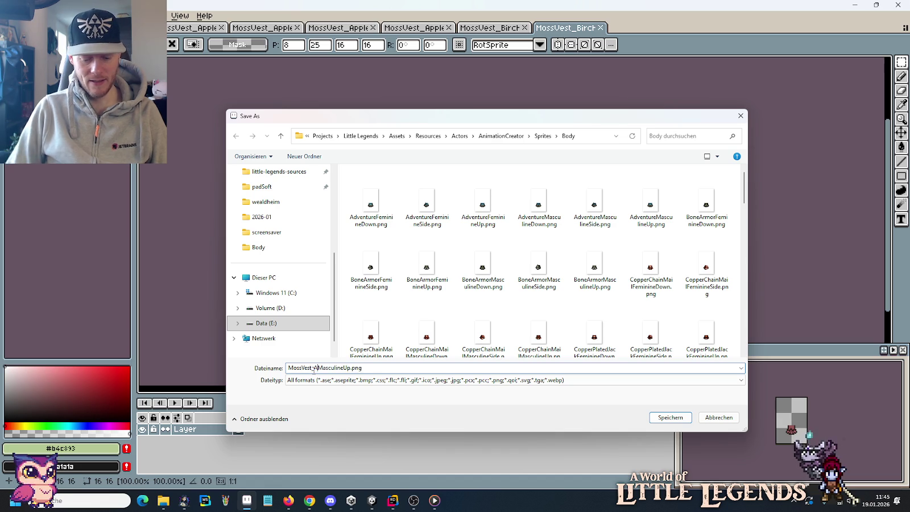
pyautogui.write('e')
pyautogui.press('Return')
pyautogui.press('Return')
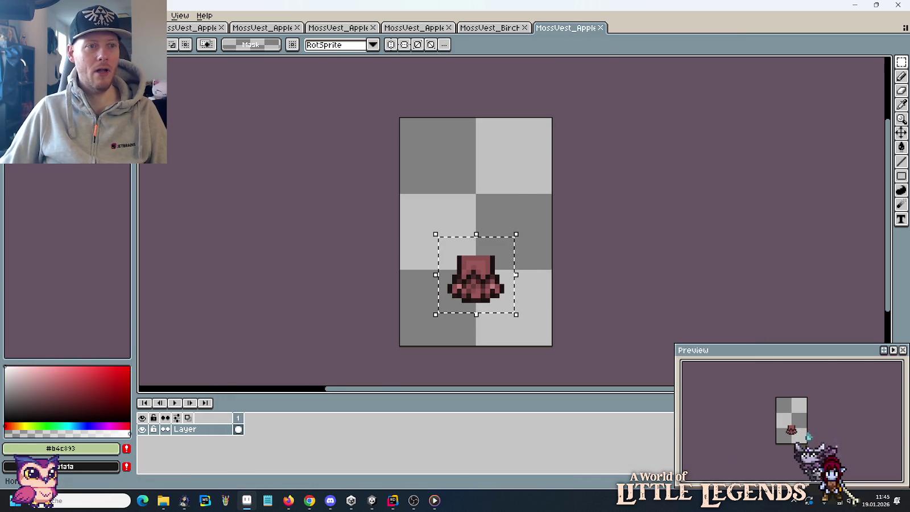
pyautogui.hotkey('ctrl', 'Tab')
# Paste the side-view reddish vest into a Birch sprite and save it as MossVest_AppleMasculineSide.png.
pyautogui.moveTo(503, 280); pyautogui.dragTo(559, 335)
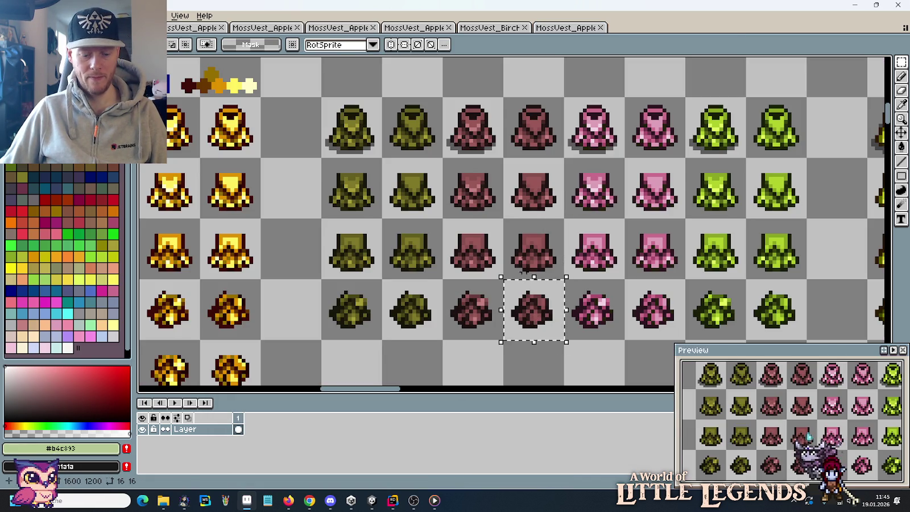
pyautogui.click(490, 35)
pyautogui.hotkey('ctrl', 'v')
pyautogui.moveTo(514, 225); pyautogui.dragTo(494, 265)
pyautogui.press('Return')
pyautogui.hotkey('ctrl', 'shift', 's')
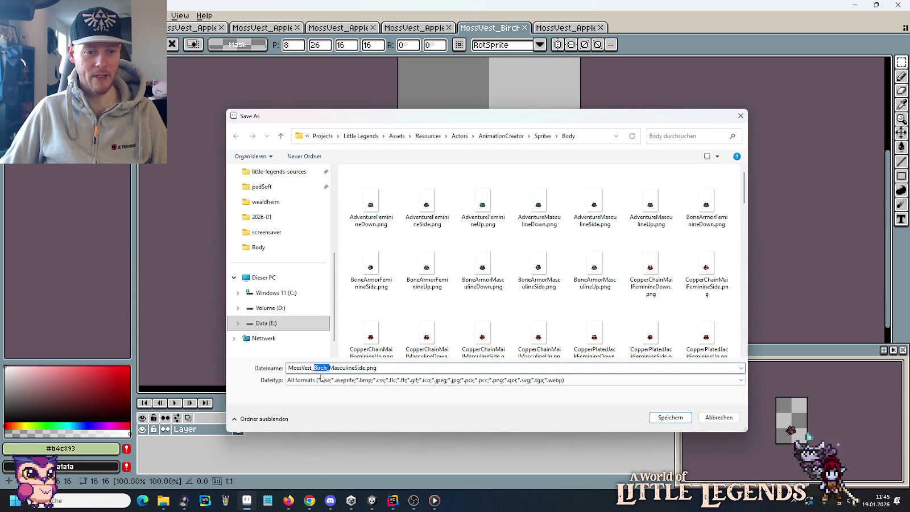
pyautogui.write('Apple')
pyautogui.press('Return')
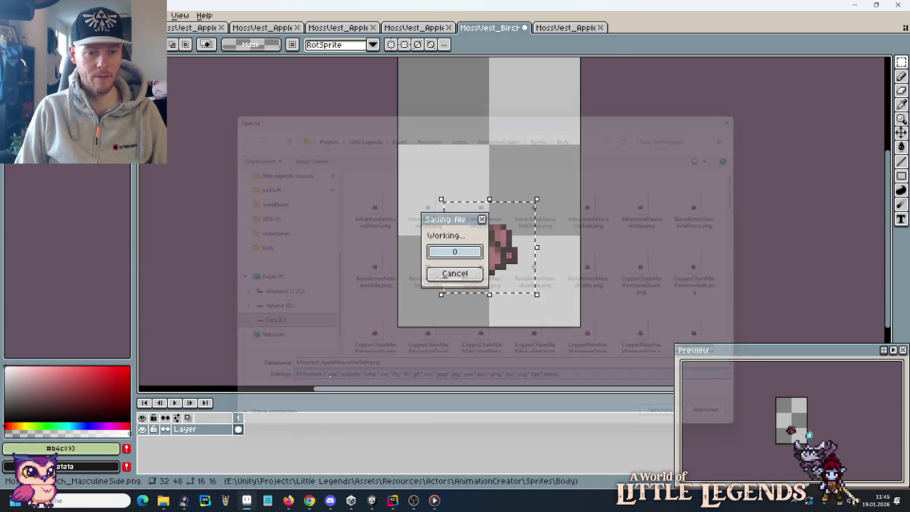
pyautogui.hotkey('ctrl', 'shift', 'Tab')
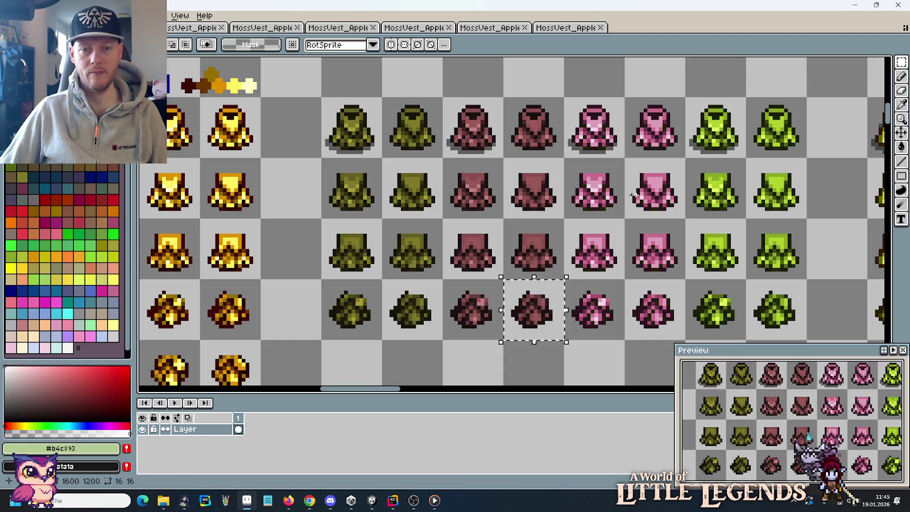
pyautogui.moveTo(566, 159); pyautogui.dragTo(622, 217)
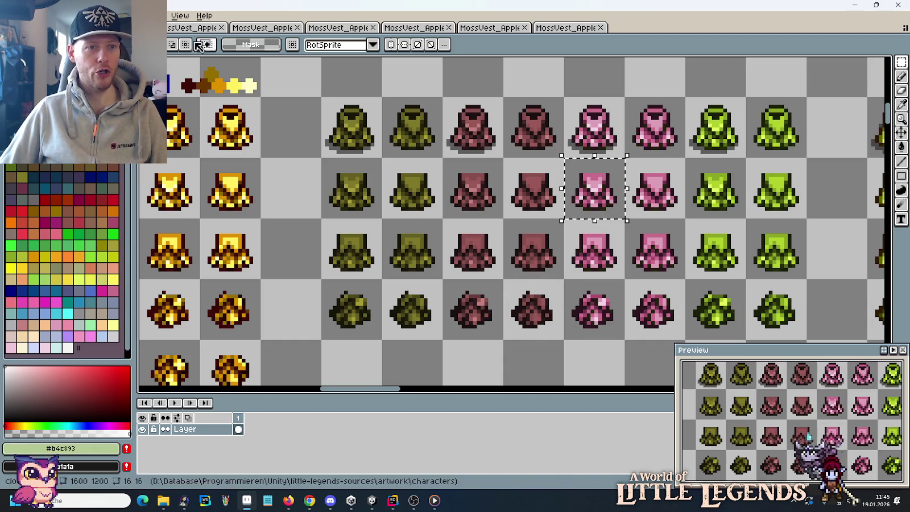
# Paste the pink front and back vest tiles over sprites in the MossVest_Apple documents.
pyautogui.click(199, 45)
pyautogui.hotkey('ctrl', 'v')
pyautogui.moveTo(493, 225); pyautogui.dragTo(486, 225)
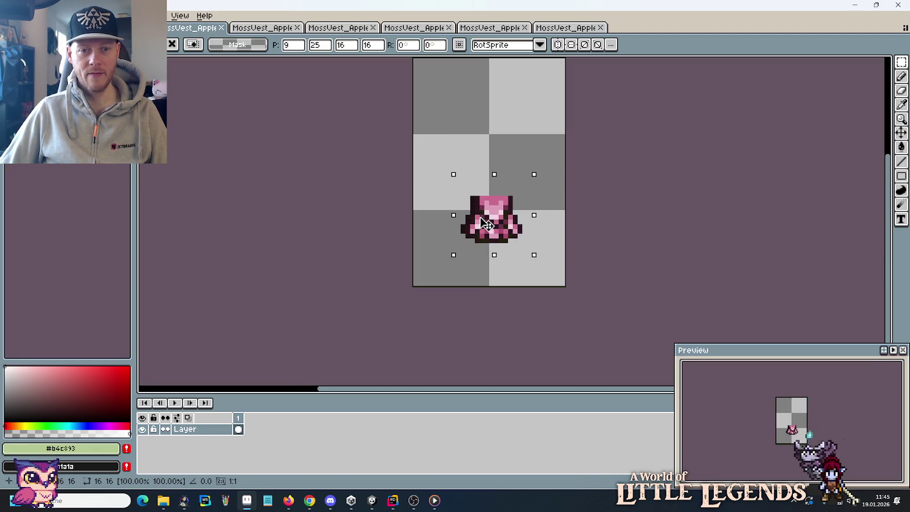
pyautogui.press('Return')
pyautogui.hotkey('ctrl', 'Tab')
pyautogui.moveTo(564, 220); pyautogui.dragTo(623, 280)
pyautogui.click(335, 27)
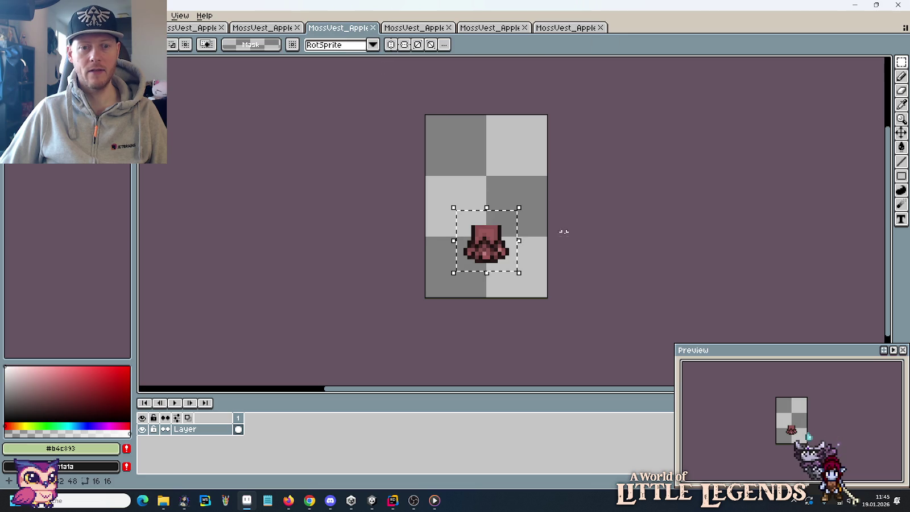
pyautogui.hotkey('ctrl', 'v')
pyautogui.moveTo(503, 224); pyautogui.dragTo(485, 240)
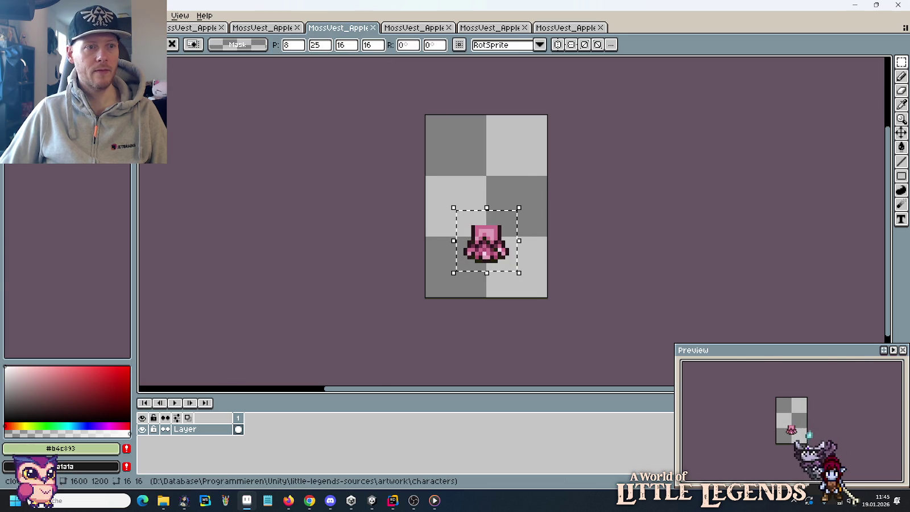
pyautogui.hotkey('ctrl', 'Tab')
pyautogui.click(177, 30)
pyautogui.hotkey('ctrl', 'v')
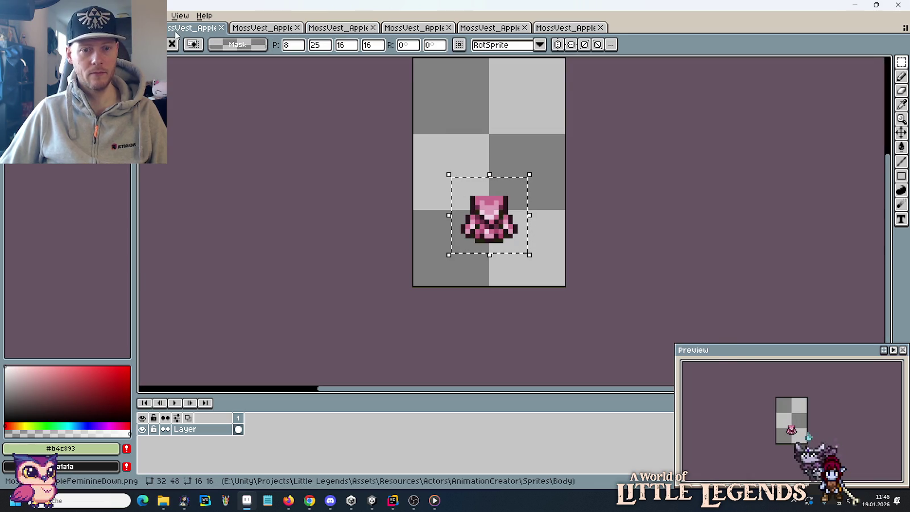
# Save those pink sprites as the Cherry feminine down file and MossVest_CherryFeminineUp.png.
pyautogui.hotkey('ctrl', 'shift', 's')
pyautogui.click(328, 367)
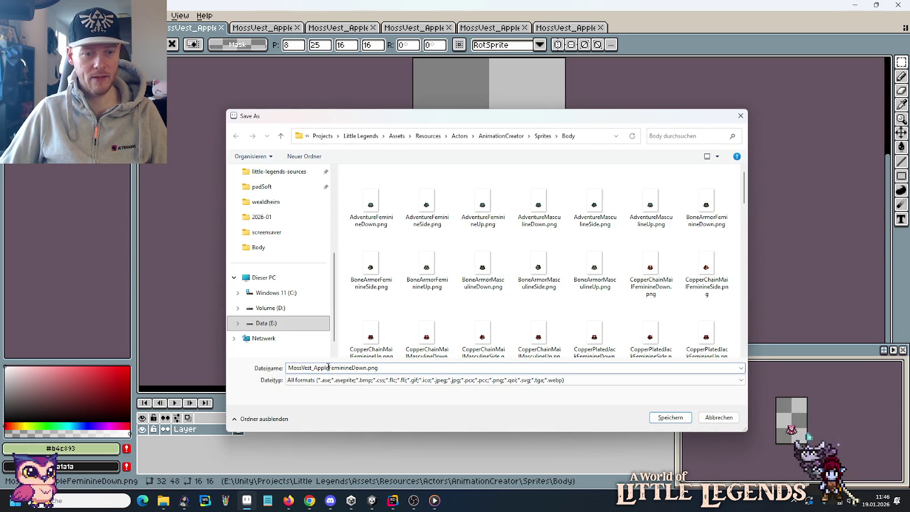
pyautogui.write('Cherry')
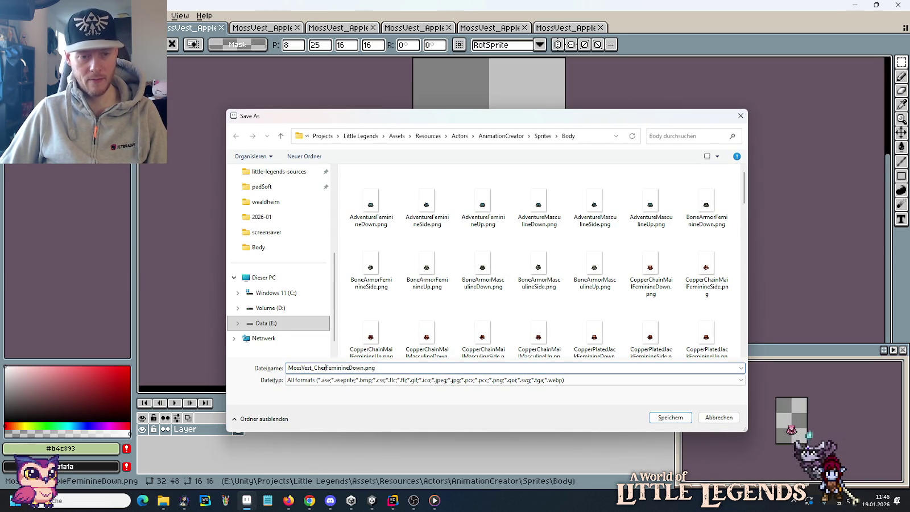
pyautogui.press('Return')
pyautogui.click(331, 28)
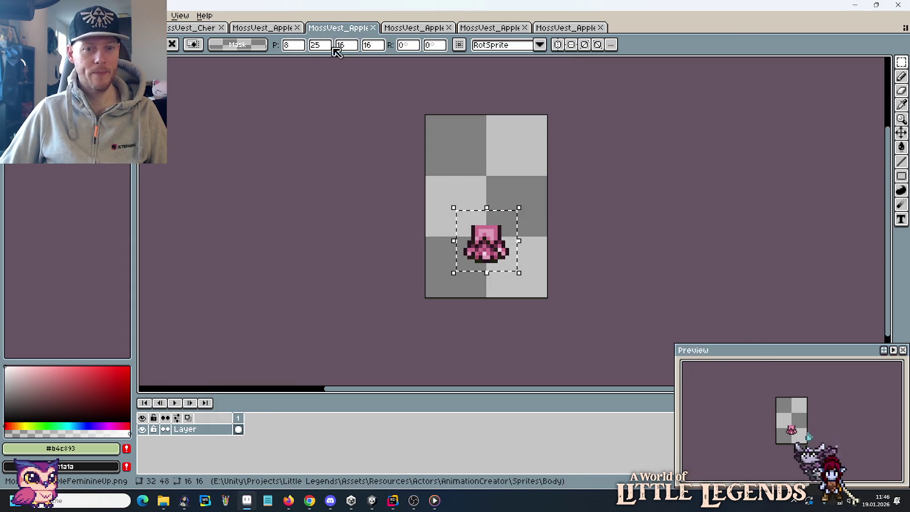
pyautogui.hotkey('ctrl', 'shift', 's')
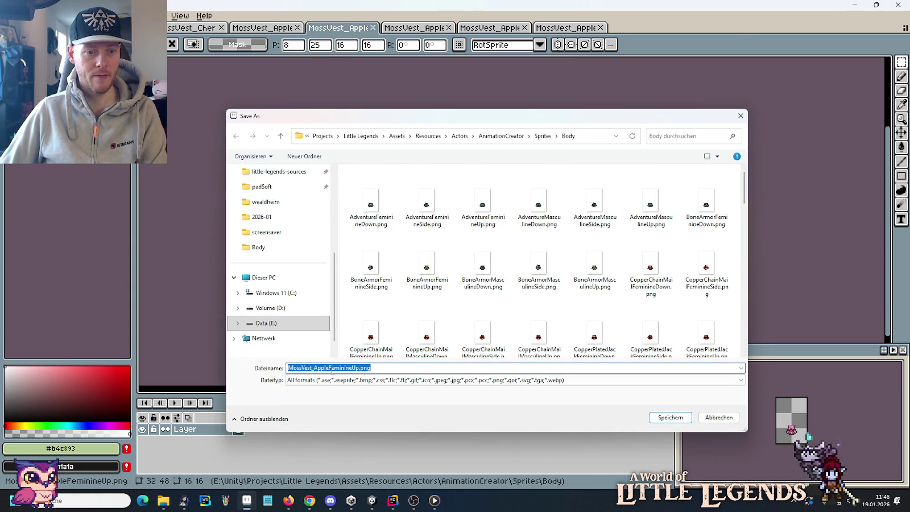
pyautogui.click(329, 367)
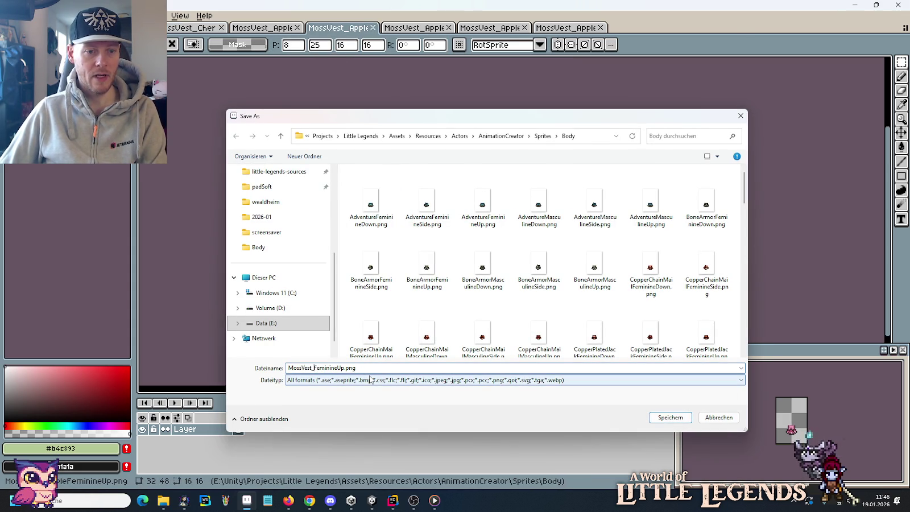
pyautogui.write('Cherry')
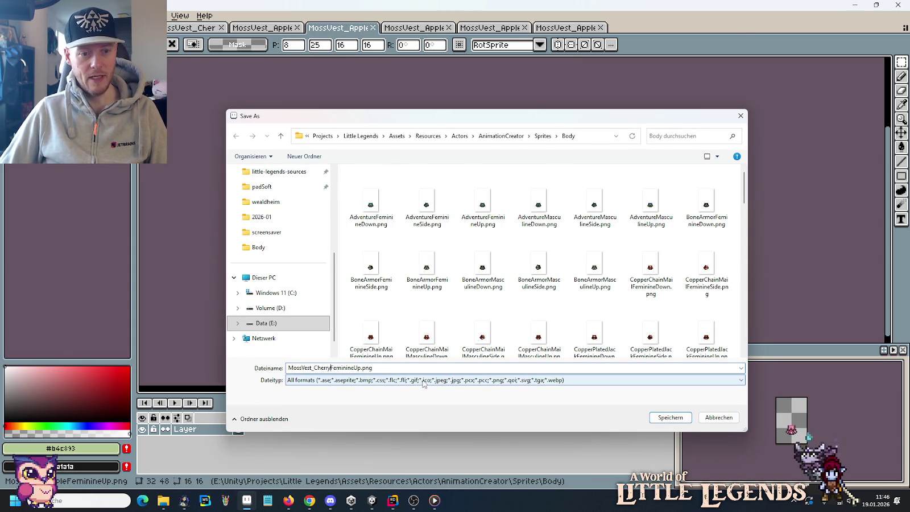
pyautogui.press('Return')
# Paste the pink side-view vest into an Apple sprite and save it as MossVest_CherryFeminineSide.png.
pyautogui.hotkey('ctrl', 'Tab')
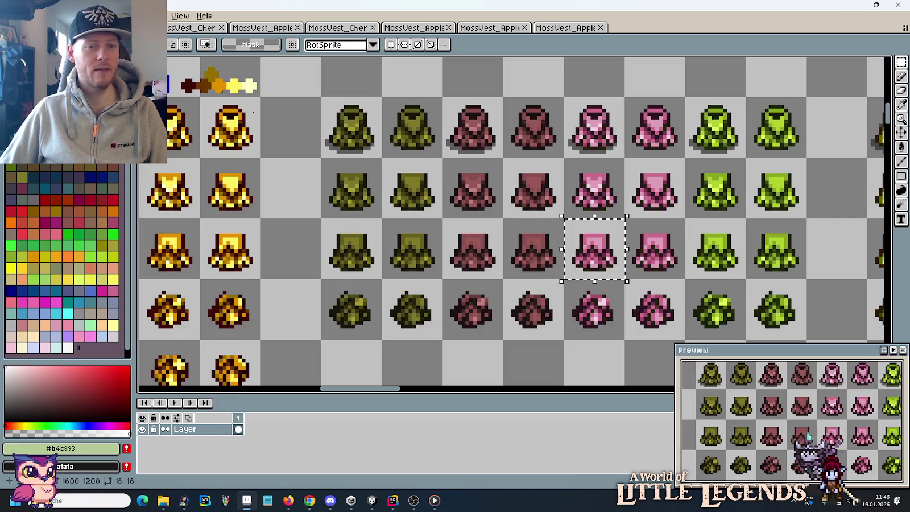
pyautogui.moveTo(565, 280); pyautogui.dragTo(600, 319)
pyautogui.hotkey('ctrl', 'c')
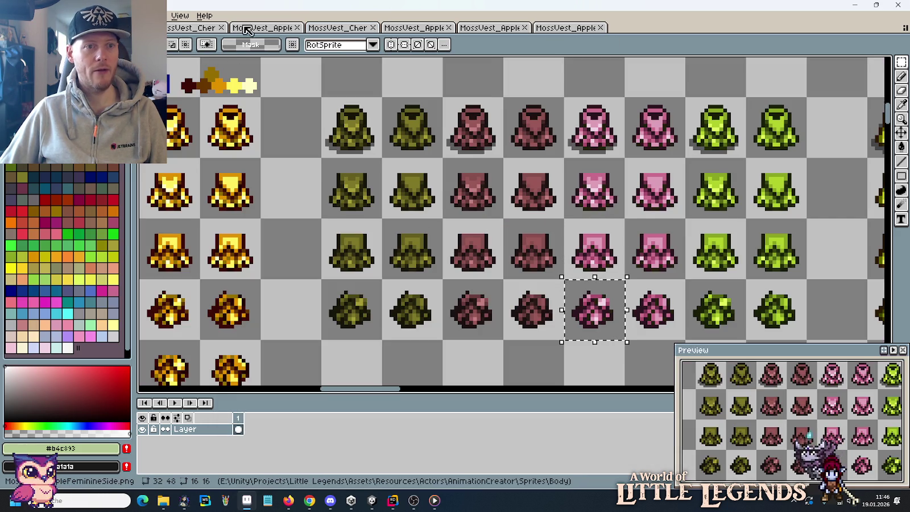
pyautogui.hotkey('ctrl', 'Tab')
pyautogui.hotkey('ctrl', 'v')
pyautogui.moveTo(514, 227); pyautogui.dragTo(479, 192)
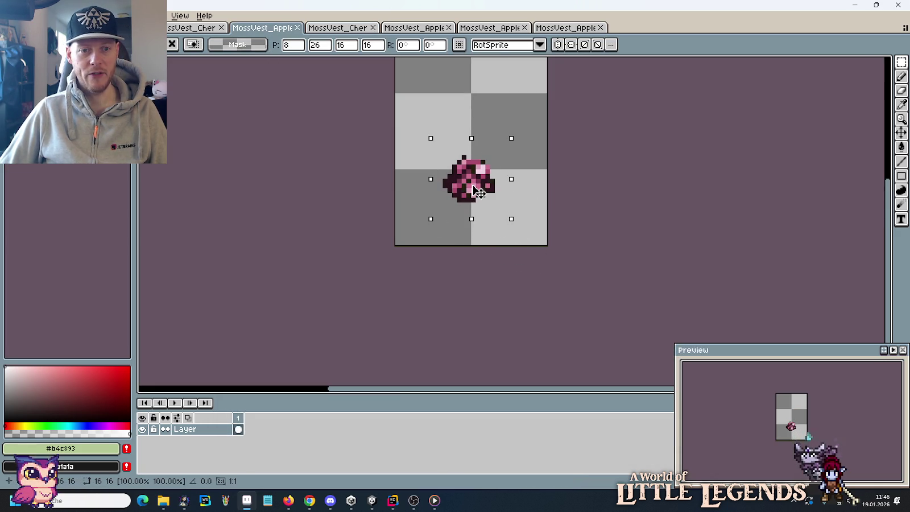
pyautogui.hotkey('ctrl', 'shift', 's')
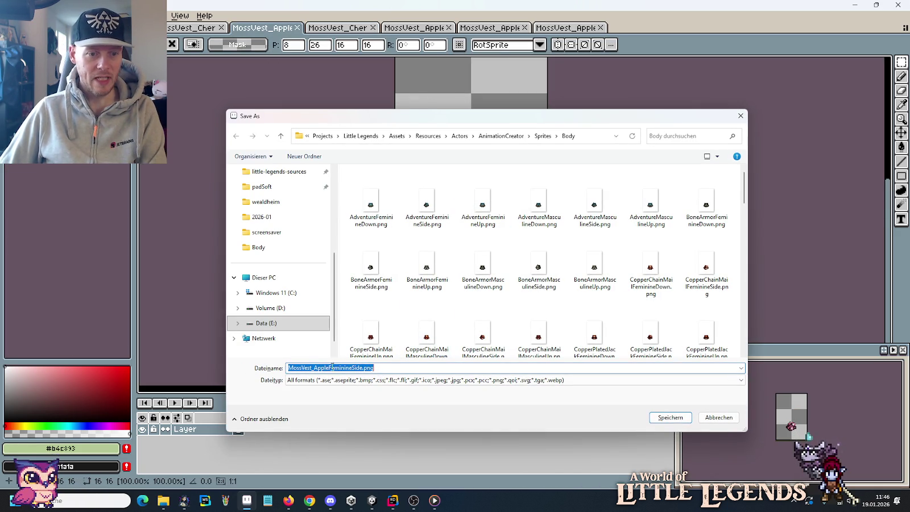
pyautogui.click(330, 367)
pyautogui.press('BackSpace')
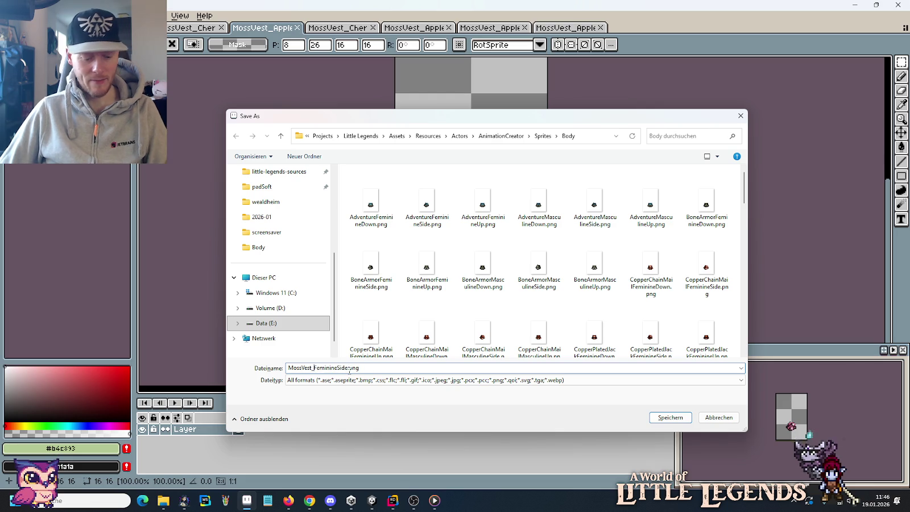
pyautogui.write('Cherry')
pyautogui.press('Return')
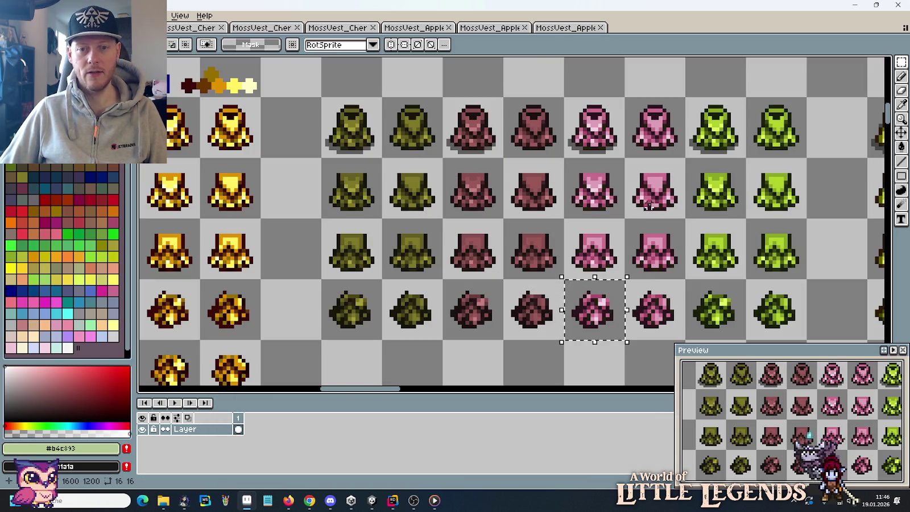
pyautogui.click(654, 201)
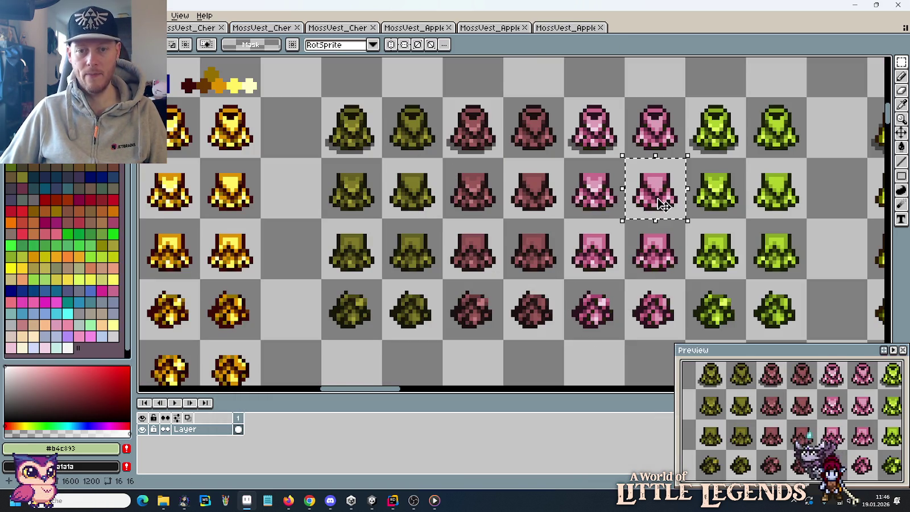
# Paste the copied pink vest into an Apple sprite document and save it under a Cherry name.
pyautogui.hotkey('ctrl', 'c')
pyautogui.click(423, 31)
pyautogui.hotkey('ctrl', 'v')
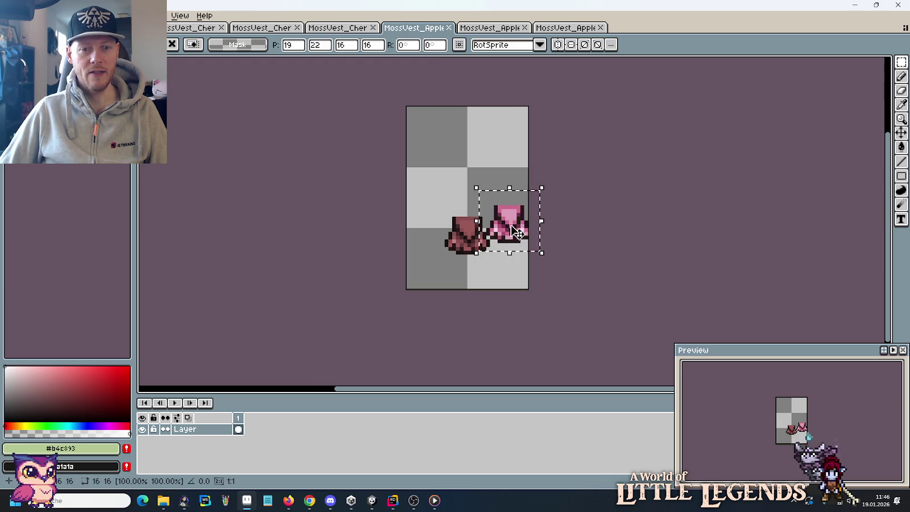
pyautogui.moveTo(511, 227); pyautogui.dragTo(475, 242)
pyautogui.hotkey('ctrl', 'shift', 's')
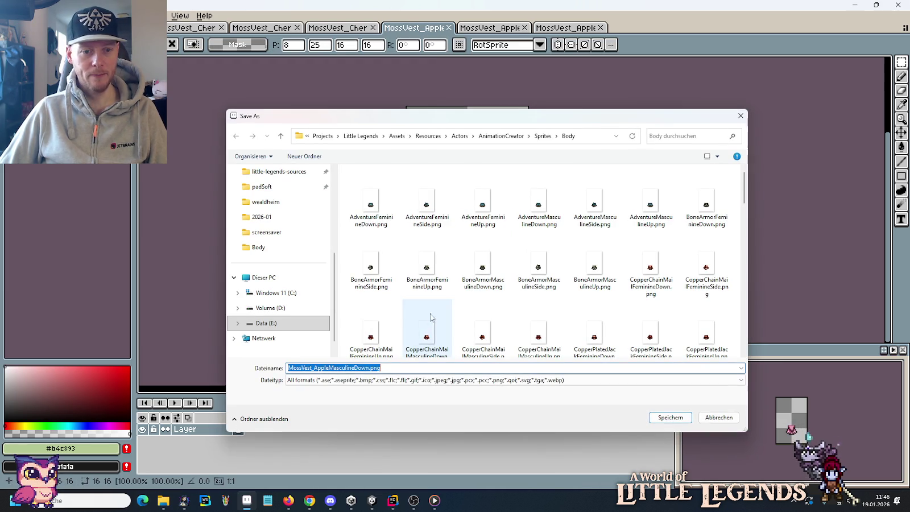
pyautogui.click(333, 368)
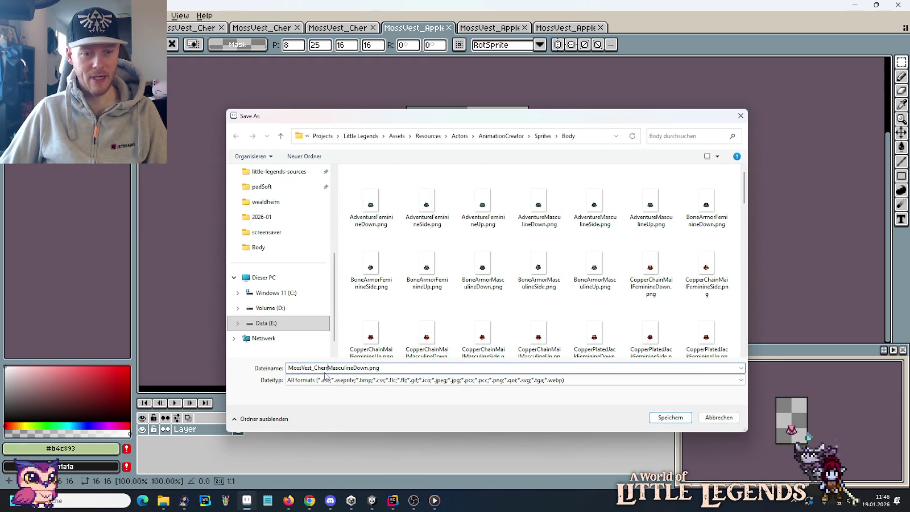
pyautogui.click(660, 417)
# Paste the pink row-four vest over the next Apple sprite and save it as MossVest_CherryMasculineSide.png.
pyautogui.click(478, 28)
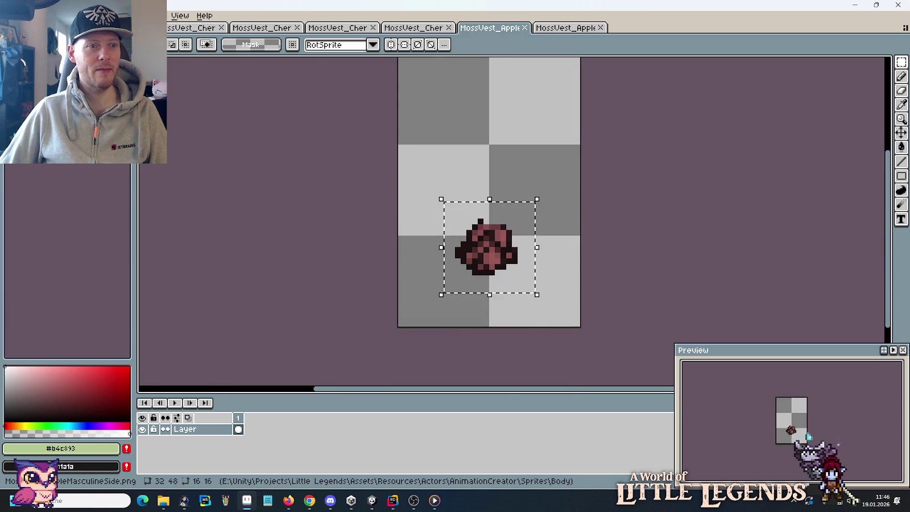
pyautogui.hotkey('ctrl', 'Tab')
pyautogui.click(654, 309)
pyautogui.click(490, 28)
pyautogui.hotkey('ctrl', 'v')
pyautogui.moveTo(518, 236); pyautogui.dragTo(496, 260)
pyautogui.press('Return')
pyautogui.hotkey('ctrl', 'shift', 's')
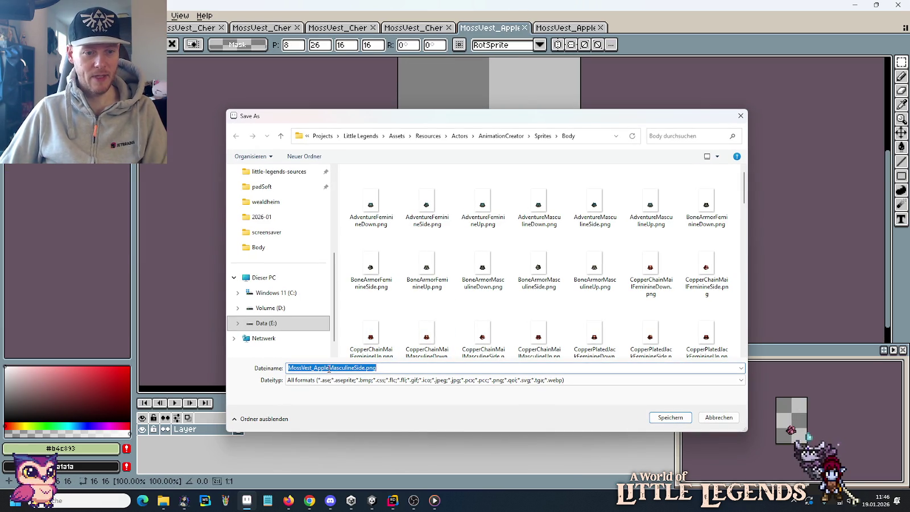
pyautogui.click(329, 368)
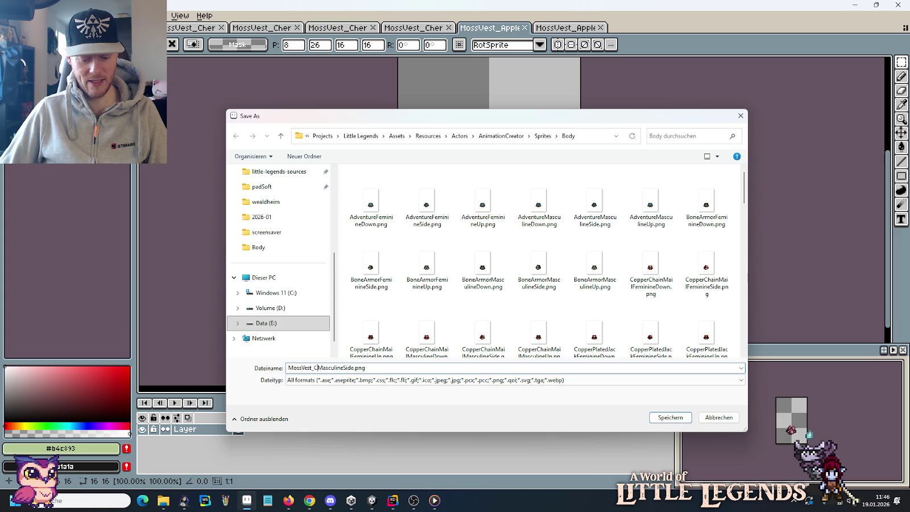
pyautogui.write('ry')
pyautogui.click(664, 418)
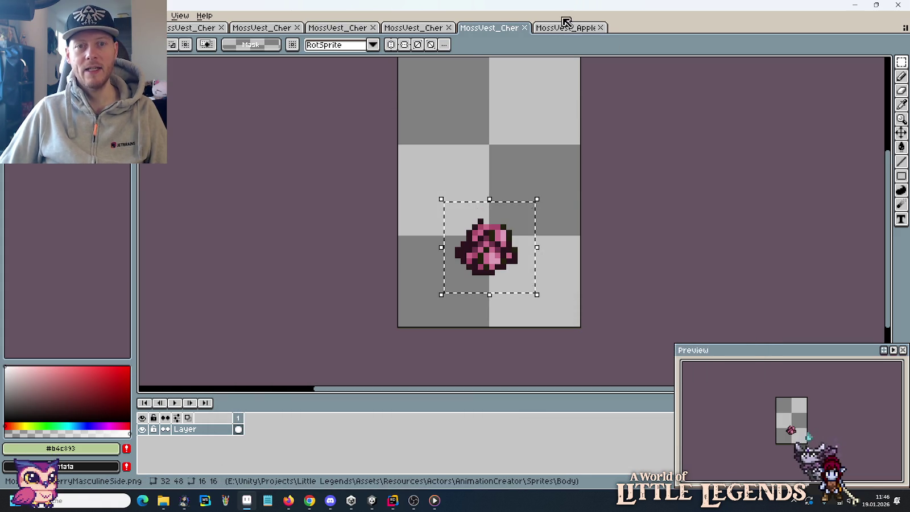
# Place the pink up-view vest over the Apple up sprite and save it as MossVest_CherryMasculineUp.png.
pyautogui.click(562, 27)
pyautogui.hotkey('ctrl', 'Tab')
pyautogui.click(646, 248)
pyautogui.click(565, 27)
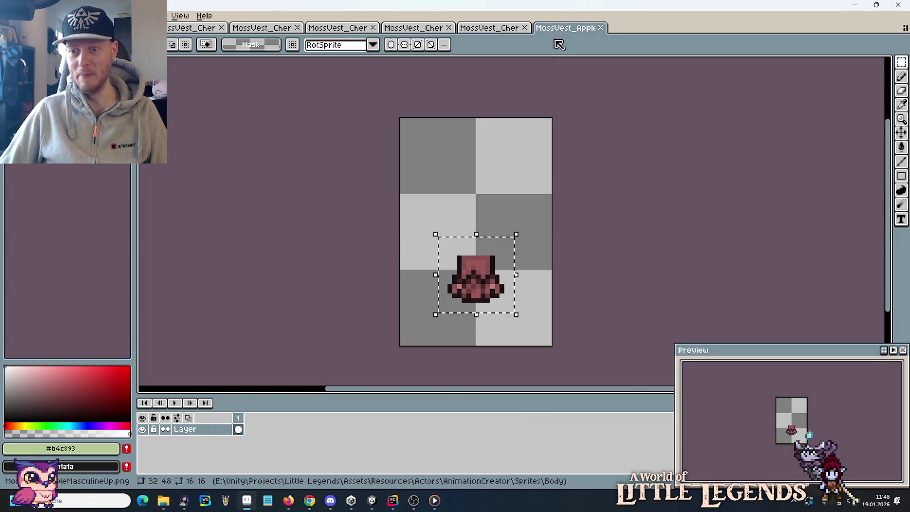
pyautogui.hotkey('ctrl', 'v')
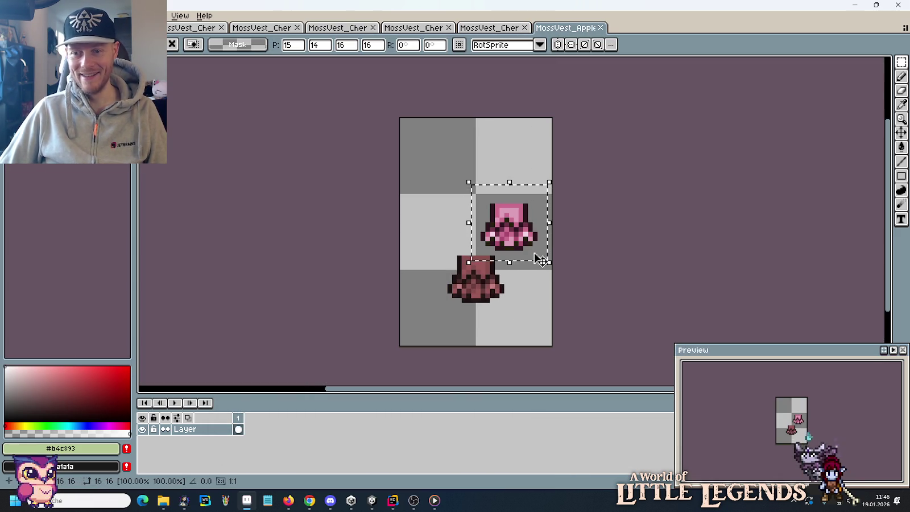
pyautogui.moveTo(526, 236); pyautogui.dragTo(493, 291)
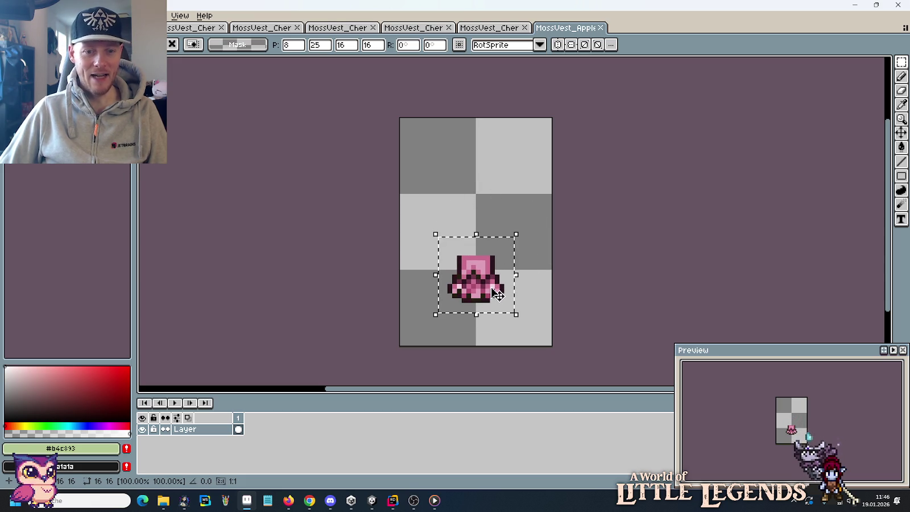
pyautogui.hotkey('ctrl', 'shift', 's')
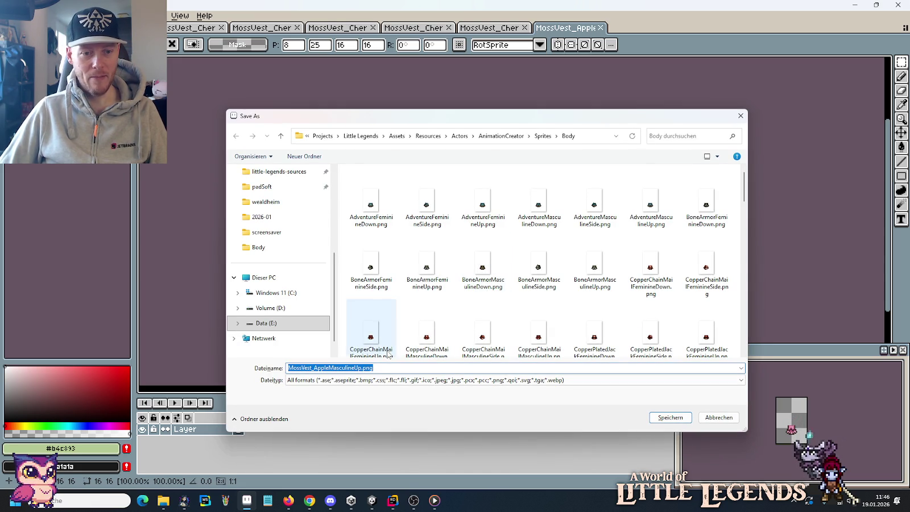
pyautogui.moveTo(329, 369); pyautogui.dragTo(321, 369)
pyautogui.write('Cherry')
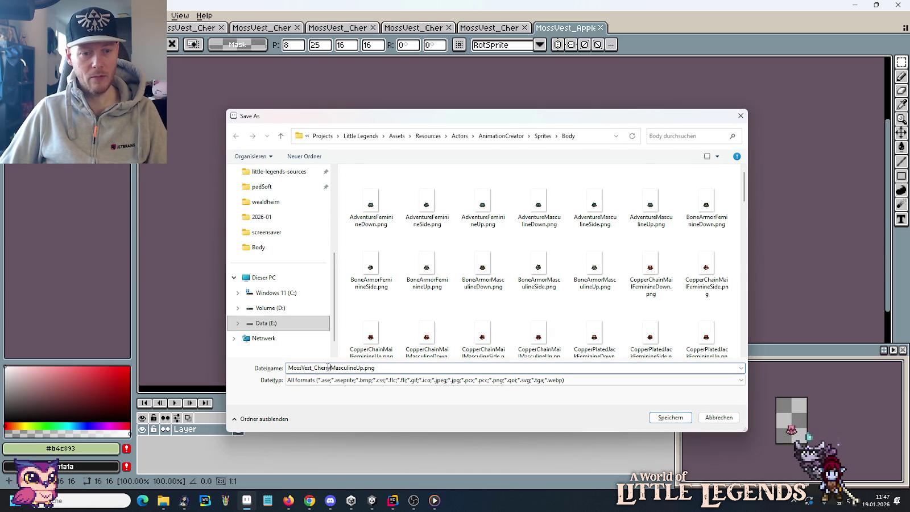
pyautogui.click(669, 417)
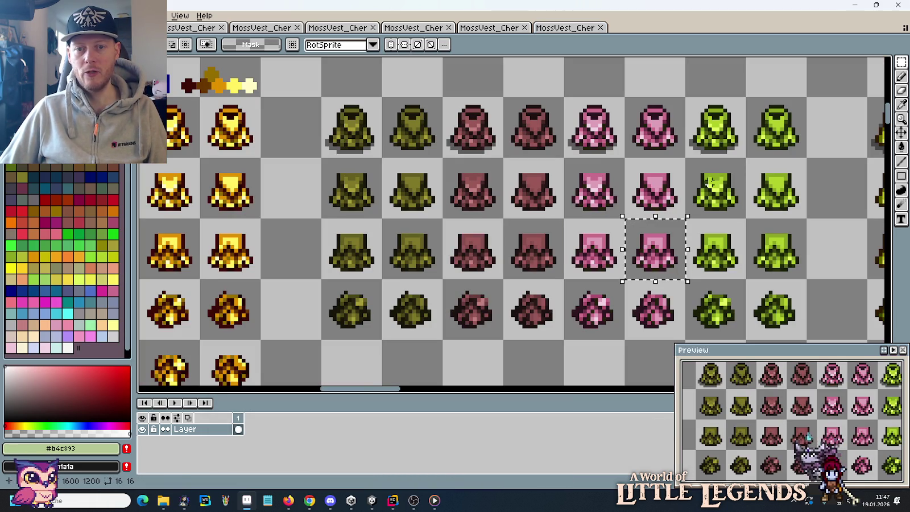
pyautogui.click(714, 183)
pyautogui.hotkey('ctrl', 'c')
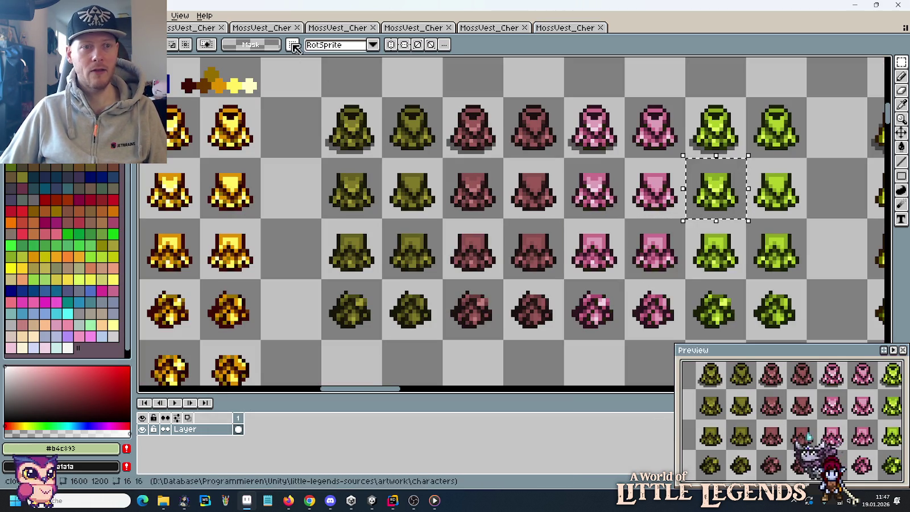
# Paste the green vest over the first Cherry sprite and save it as MossVest_PeachFeminineDown.png.
pyautogui.click(196, 27)
pyautogui.hotkey('ctrl', 'v')
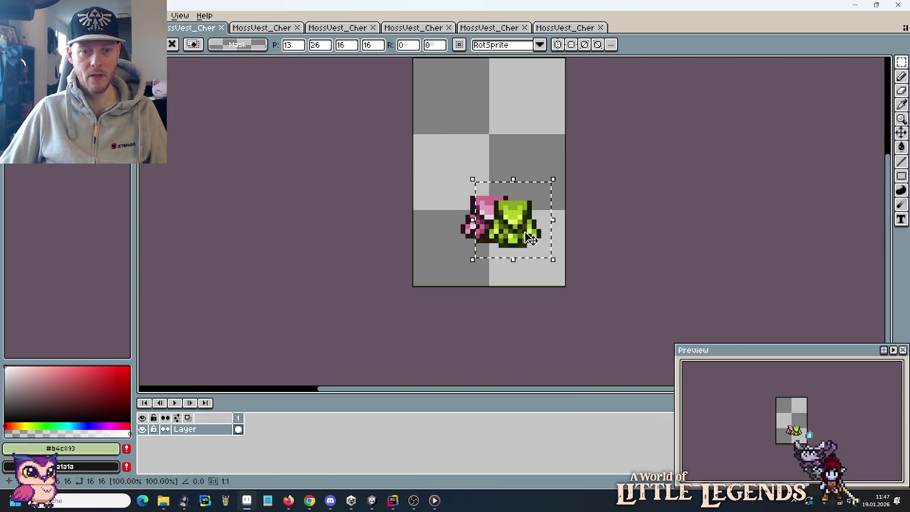
pyautogui.moveTo(524, 235); pyautogui.dragTo(501, 230)
pyautogui.hotkey('ctrl', 'shift', 's')
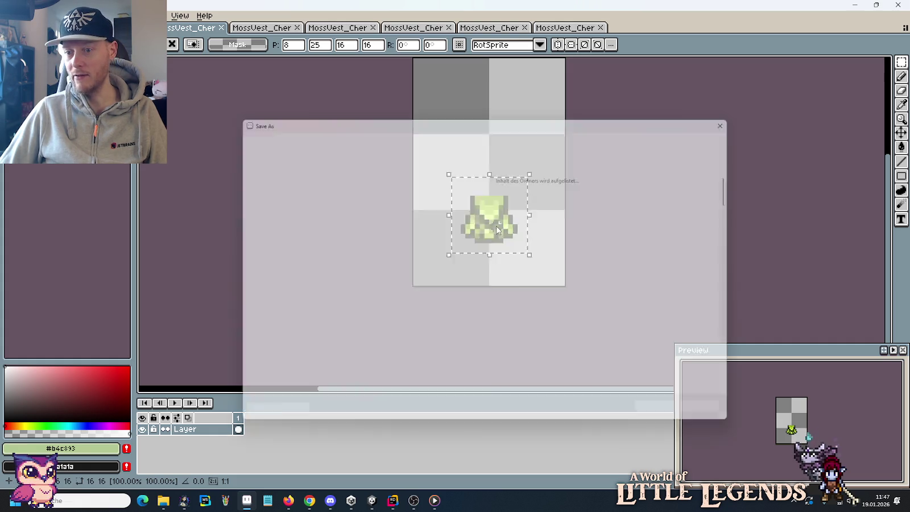
pyautogui.click(335, 367)
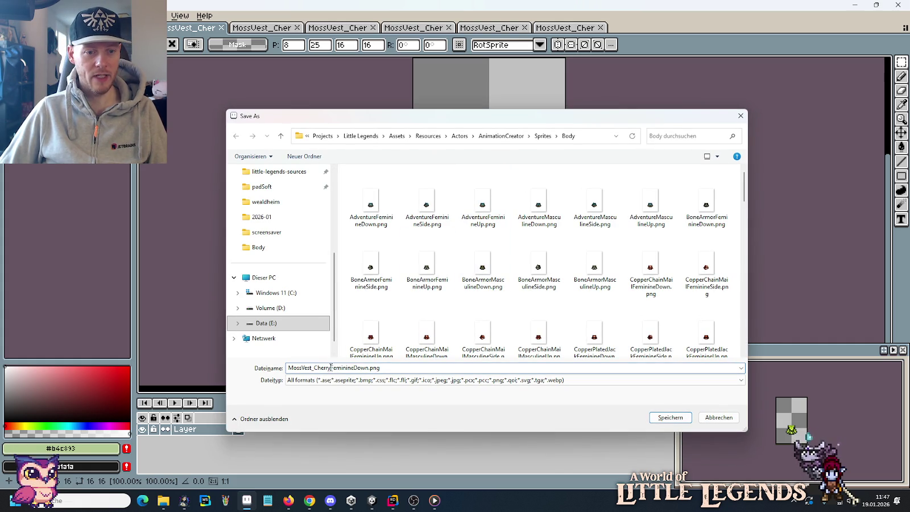
pyautogui.write('Peac')
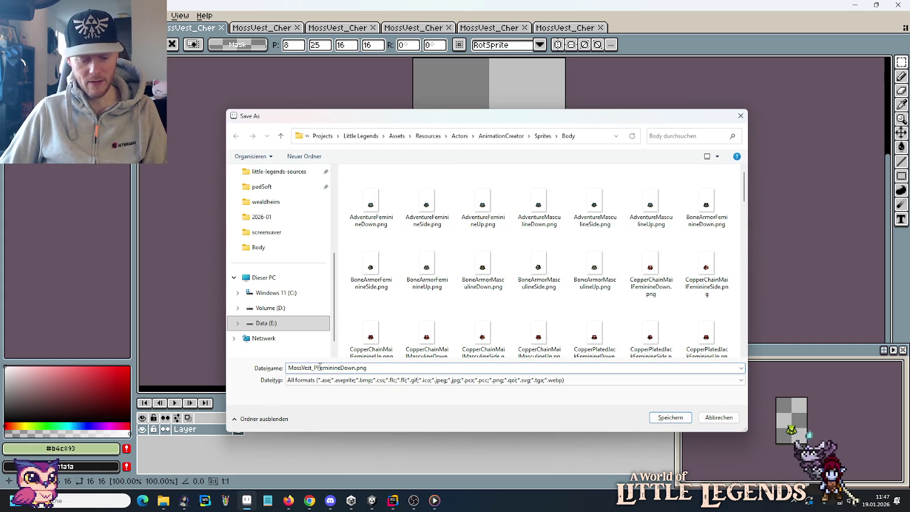
pyautogui.click(666, 418)
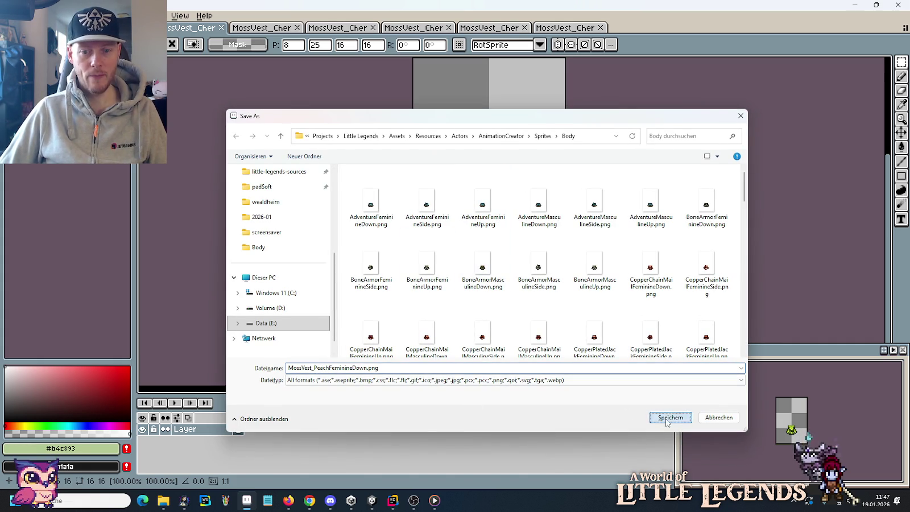
# Replace the next Cherry sprite with the green side-view vest and save it as MossVest_PeachFeminineSide.png.
pyautogui.scroll(-1, 634, 239)
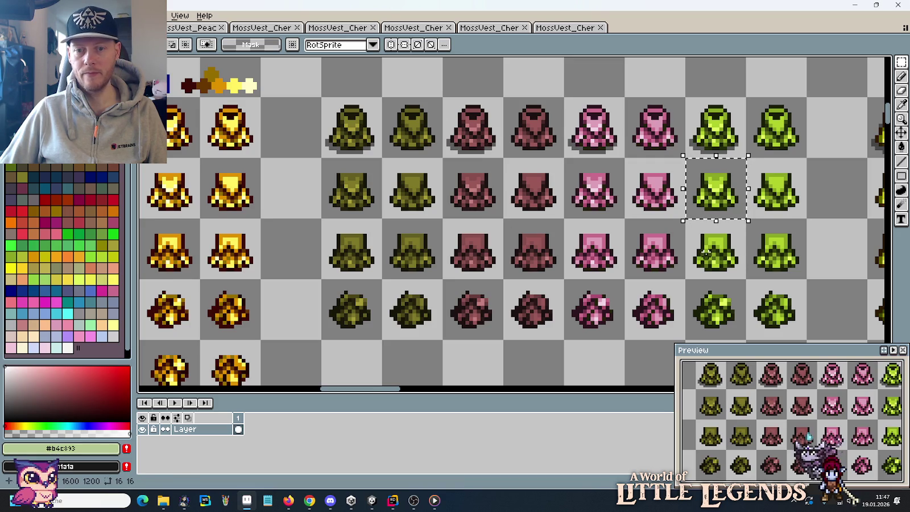
pyautogui.click(717, 306)
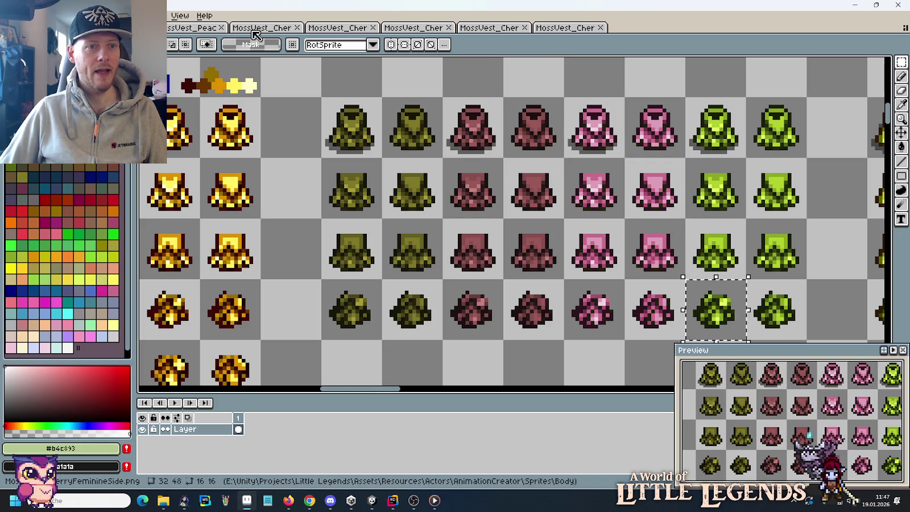
pyautogui.click(277, 29)
pyautogui.hotkey('ctrl', 'v')
pyautogui.moveTo(508, 213); pyautogui.dragTo(469, 180)
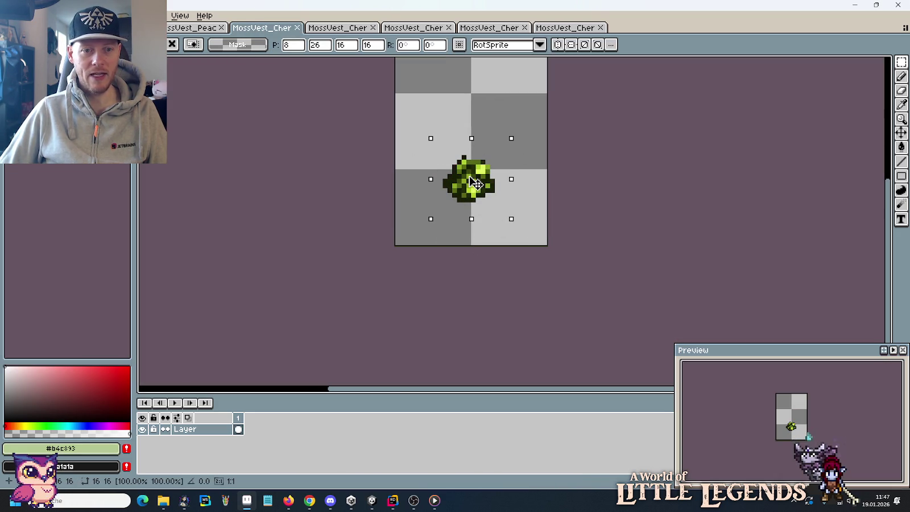
pyautogui.hotkey('ctrl', 'shift', 's')
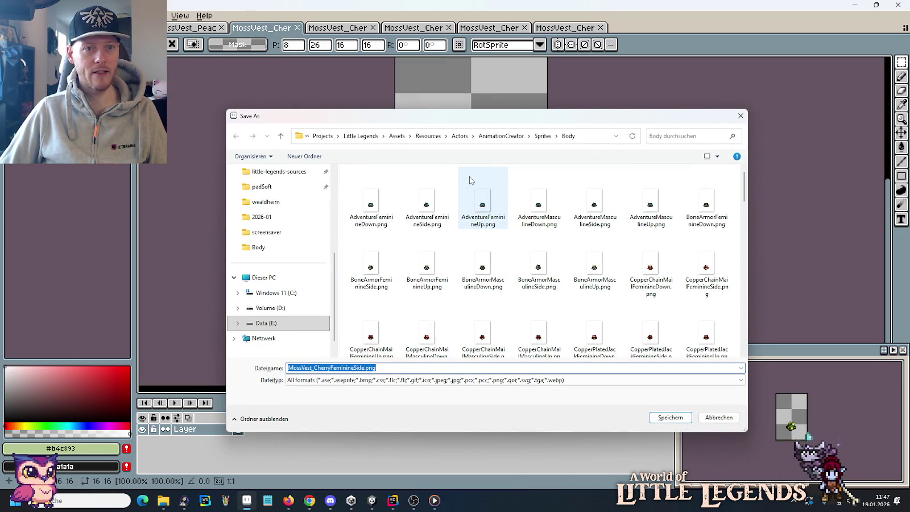
pyautogui.click(332, 369)
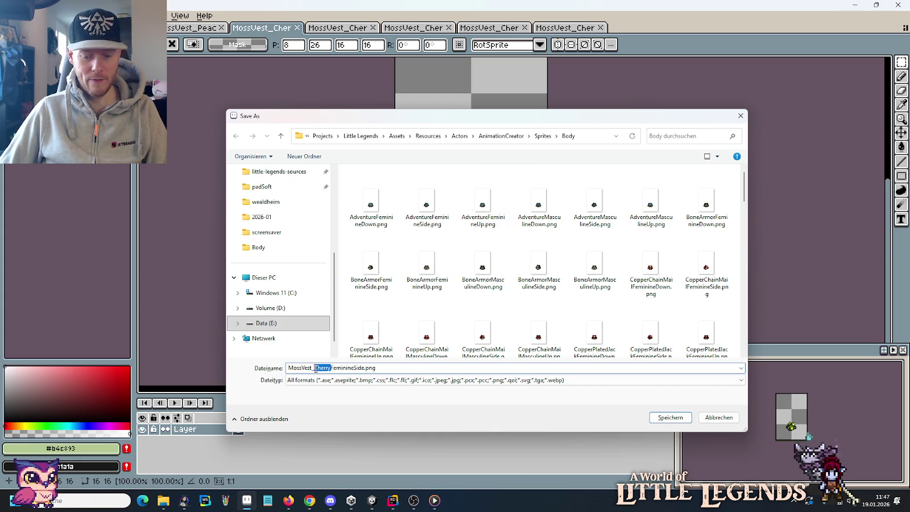
pyautogui.press('BackSpace')
pyautogui.write('h')
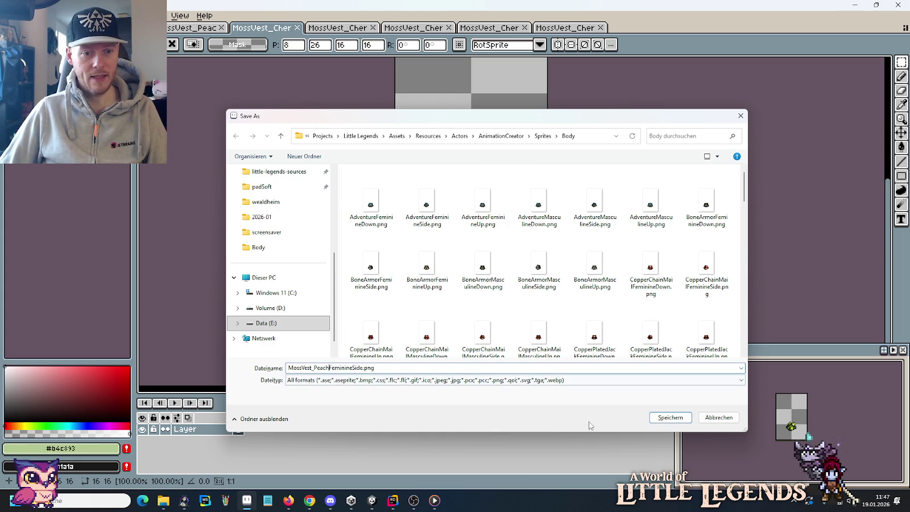
pyautogui.click(669, 417)
# Paste the green up-view vest over the next Cherry sprite, nudge it down one pixel, and start exporting it.
pyautogui.hotkey('ctrl', 'shift', 'Tab')
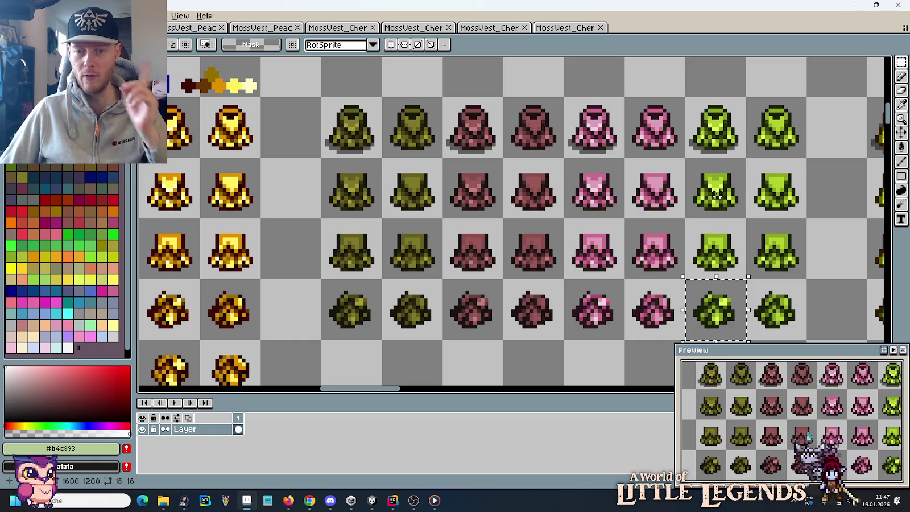
pyautogui.click(717, 241)
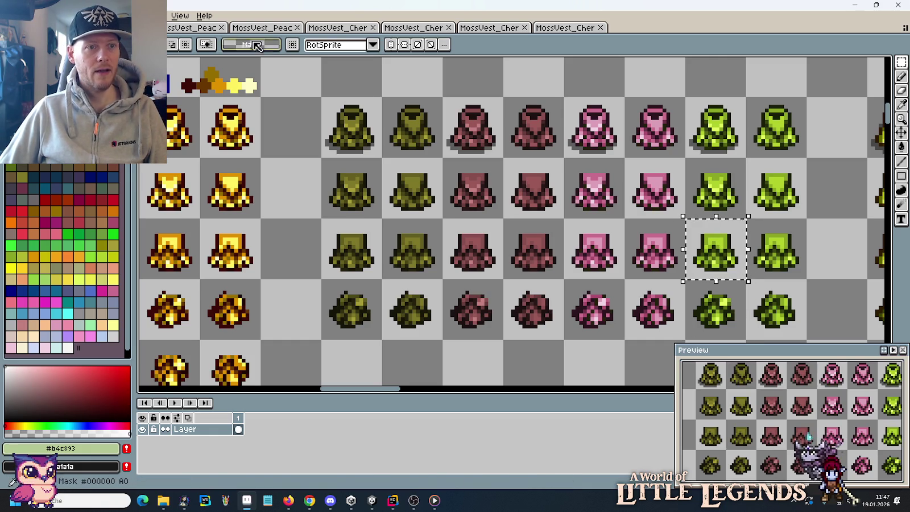
pyautogui.click(283, 28)
pyautogui.hotkey('ctrl', 'c')
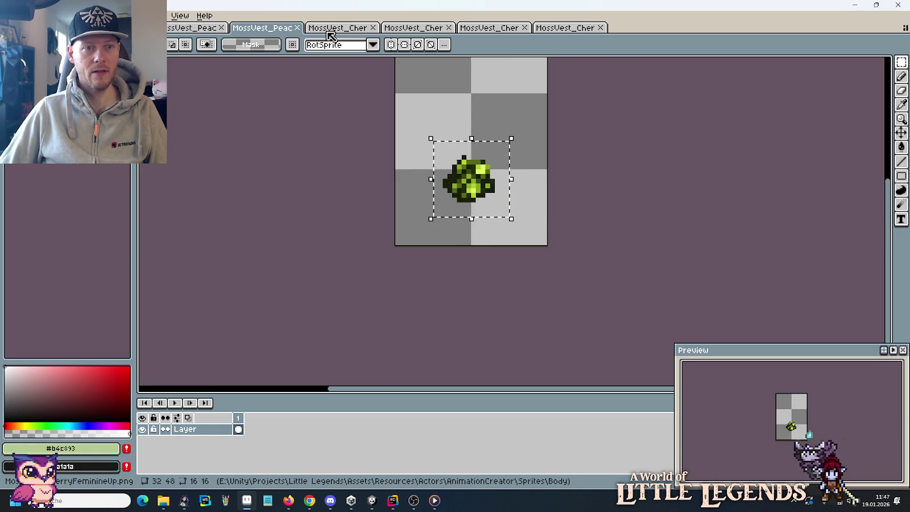
pyautogui.click(337, 27)
pyautogui.hotkey('ctrl', 'v')
pyautogui.moveTo(512, 216); pyautogui.dragTo(487, 239)
pyautogui.press('Down')
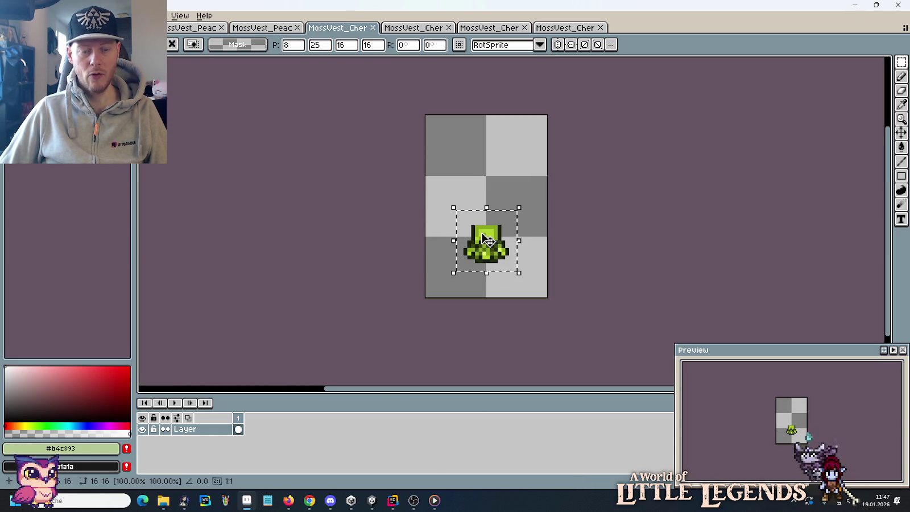
pyautogui.hotkey('ctrl', 'shift', 's')
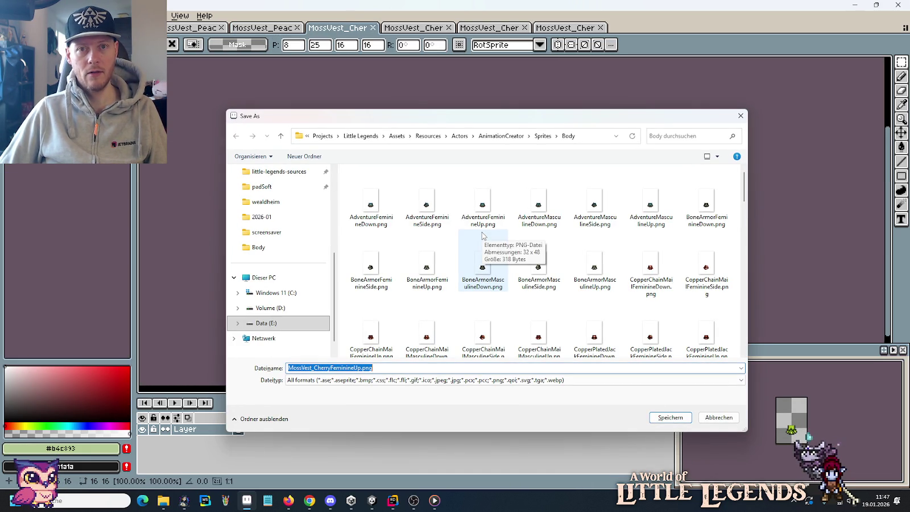
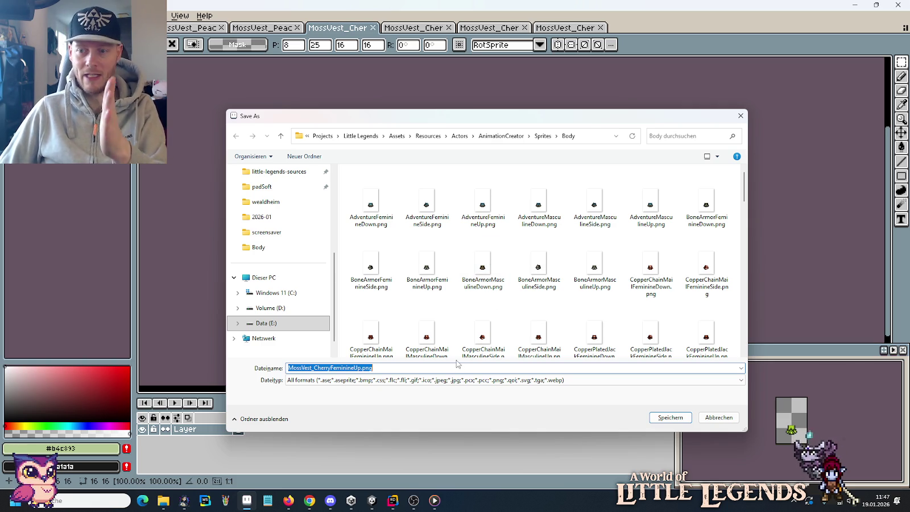
# Save the Peach feminine-up vest, then put the green vest over the cherry masculine-down vest and save it as Peach.
pyautogui.click(333, 367)
pyautogui.write('Peac')
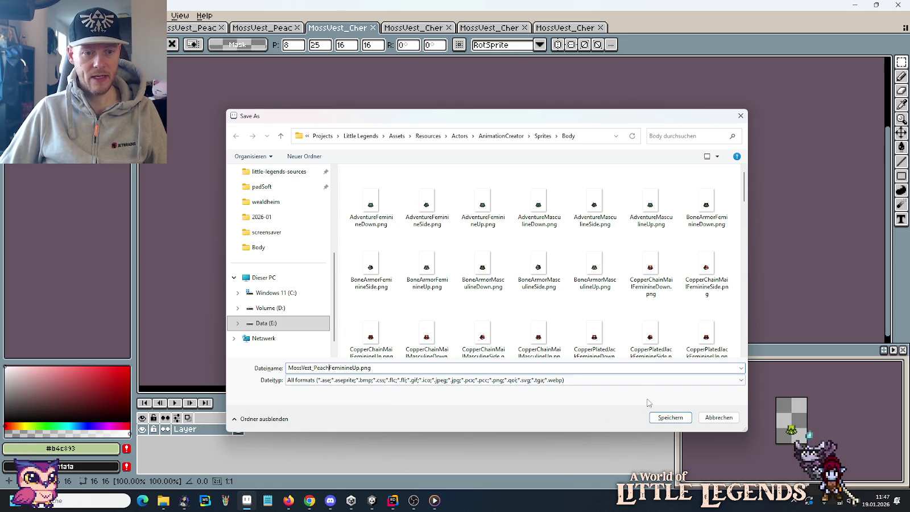
pyautogui.click(661, 419)
pyautogui.hotkey('ctrl', 'Tab')
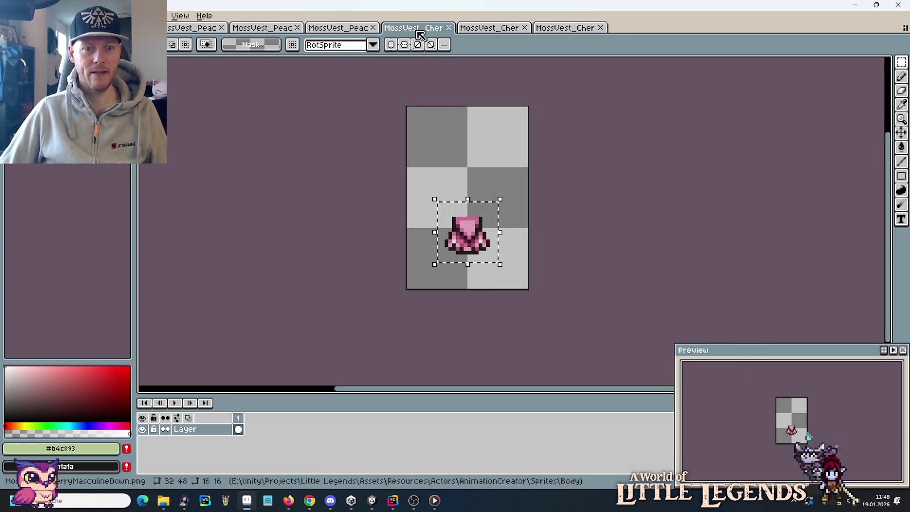
pyautogui.hotkey('ctrl', 'Tab')
pyautogui.moveTo(749, 161); pyautogui.dragTo(783, 187)
pyautogui.hotkey('ctrl', 'c')
pyautogui.hotkey('ctrl', 'shift', 'Tab')
pyautogui.hotkey('ctrl', 'v')
pyautogui.moveTo(511, 218)
pyautogui.mouseDown()
pyautogui.moveTo(480, 223)
pyautogui.moveTo(466, 240)
pyautogui.mouseUp()
pyautogui.press('Return')
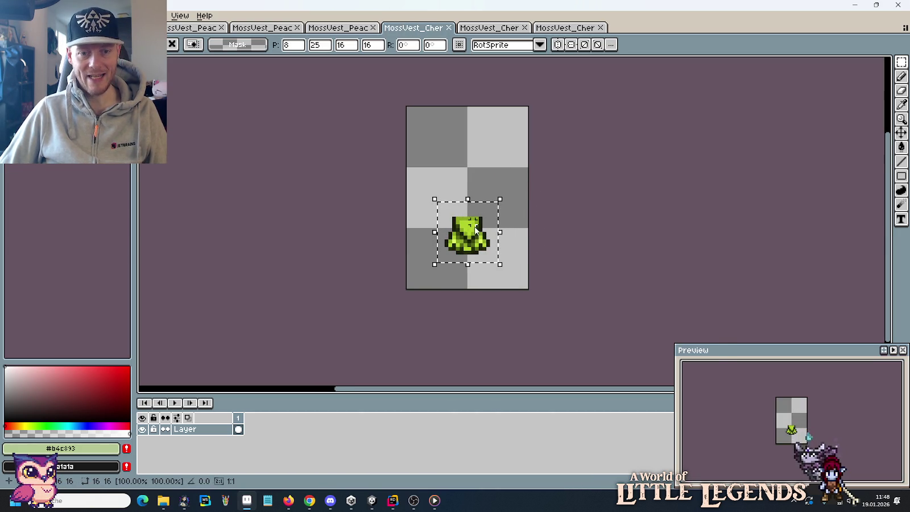
pyautogui.hotkey('ctrl', 'shift', 's')
pyautogui.doubleClick(320, 368)
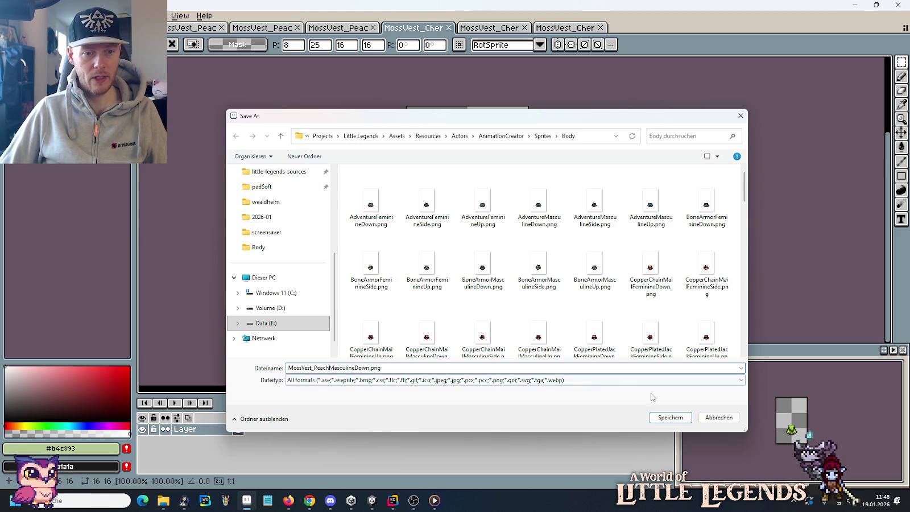
pyautogui.click(669, 418)
# Paste the side-view green vest over the cherry masculine-side vest and save it as the Peach version.
pyautogui.click(481, 28)
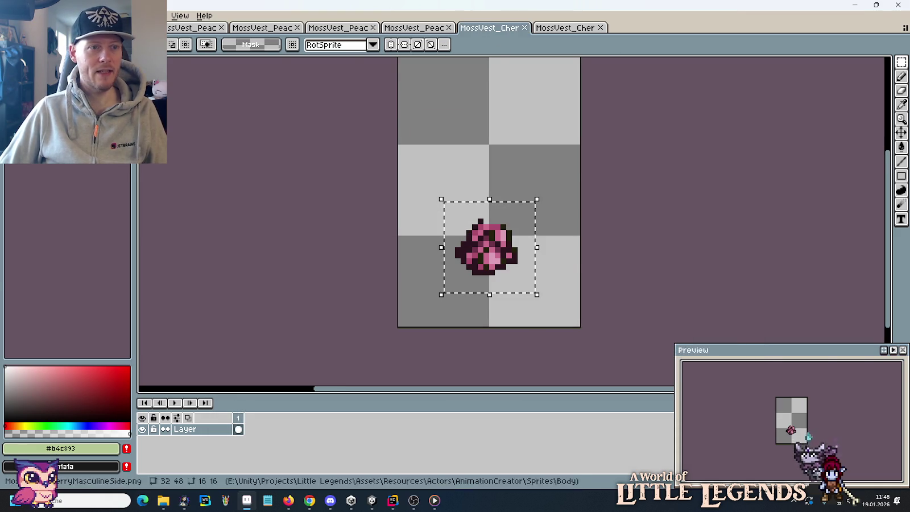
pyautogui.click(114, 27)
pyautogui.hotkey('shift', 'Down')
pyautogui.hotkey('shift', 'Down')
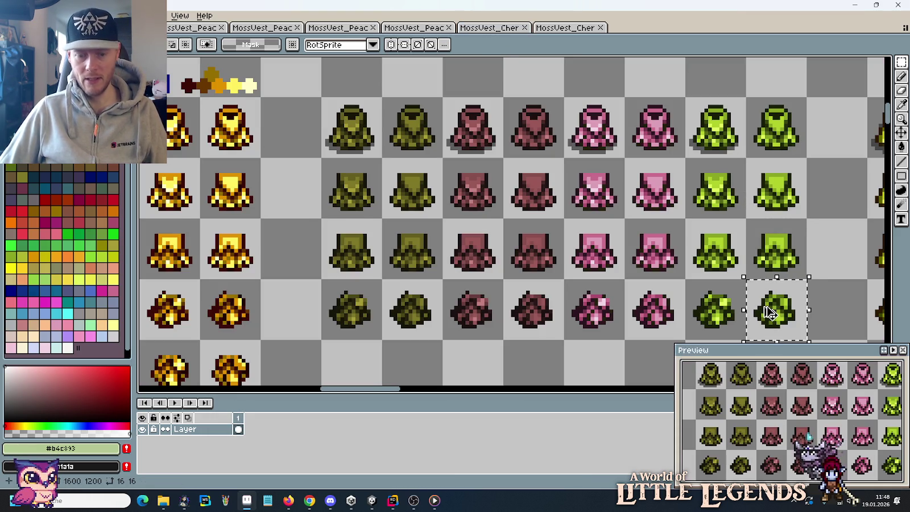
pyautogui.click(491, 27)
pyautogui.hotkey('ctrl', 'v')
pyautogui.moveTo(526, 226); pyautogui.dragTo(498, 255)
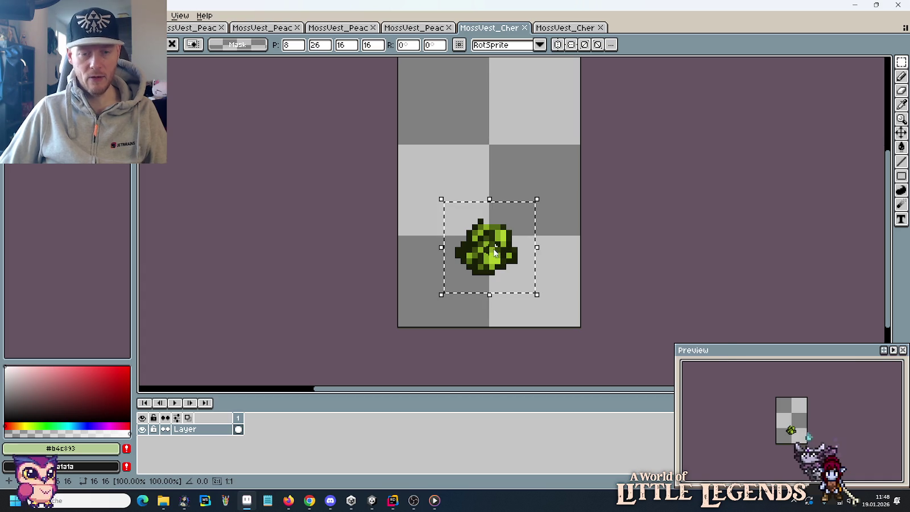
pyautogui.hotkey('ctrl', 'shift', 's')
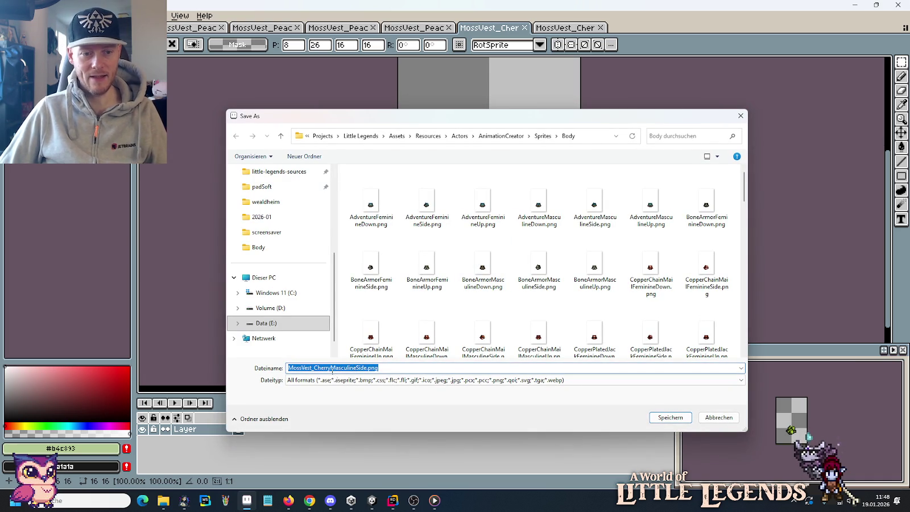
pyautogui.click(331, 368)
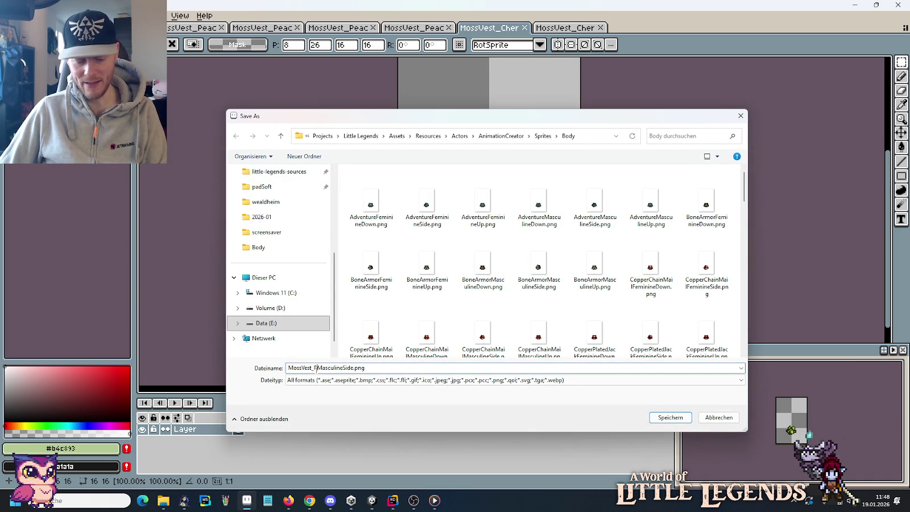
pyautogui.write('Peach')
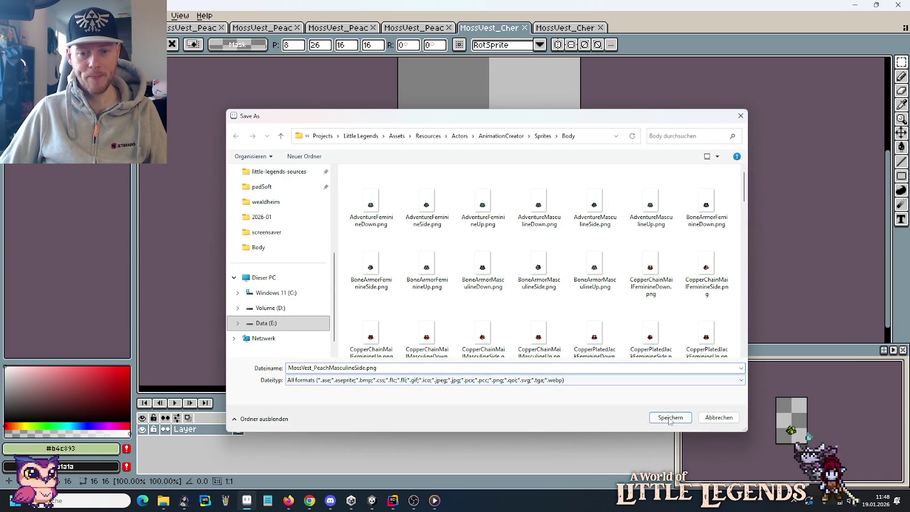
pyautogui.press('Return')
pyautogui.click(549, 30)
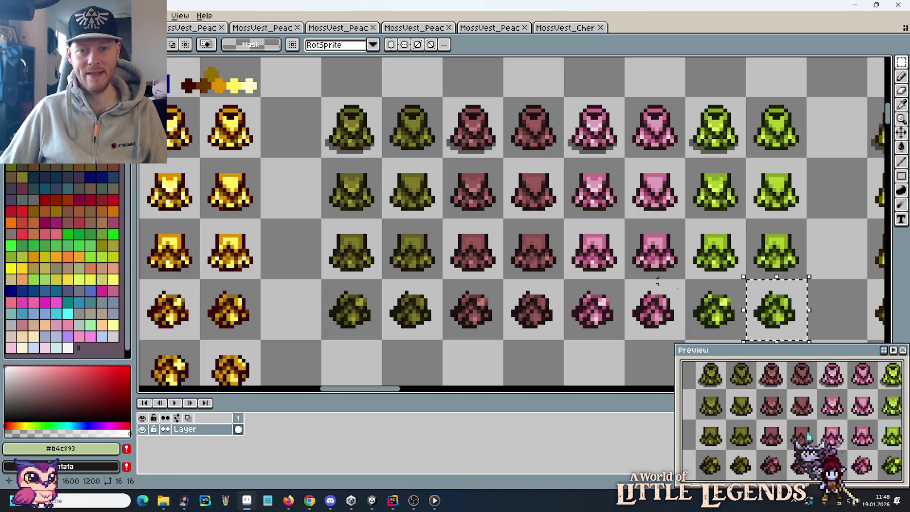
# Paste the up-facing green vest over the last cherry vest and save MossVest_PeachMasculineUp.png.
pyautogui.moveTo(750, 223); pyautogui.dragTo(776, 259)
pyautogui.hotkey('ctrl', 'c')
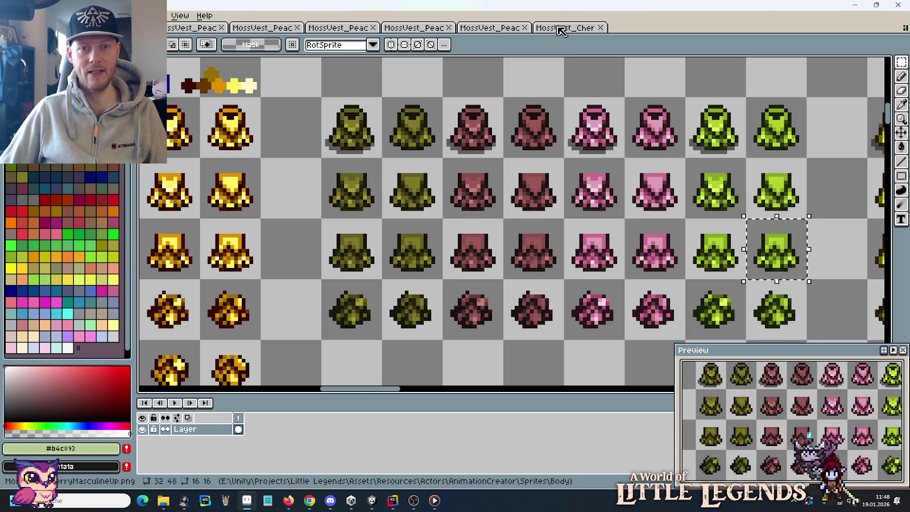
pyautogui.click(559, 29)
pyautogui.hotkey('ctrl', 'v')
pyautogui.moveTo(497, 252)
pyautogui.mouseDown()
pyautogui.moveTo(507, 233)
pyautogui.moveTo(471, 269)
pyautogui.moveTo(476, 282)
pyautogui.mouseUp()
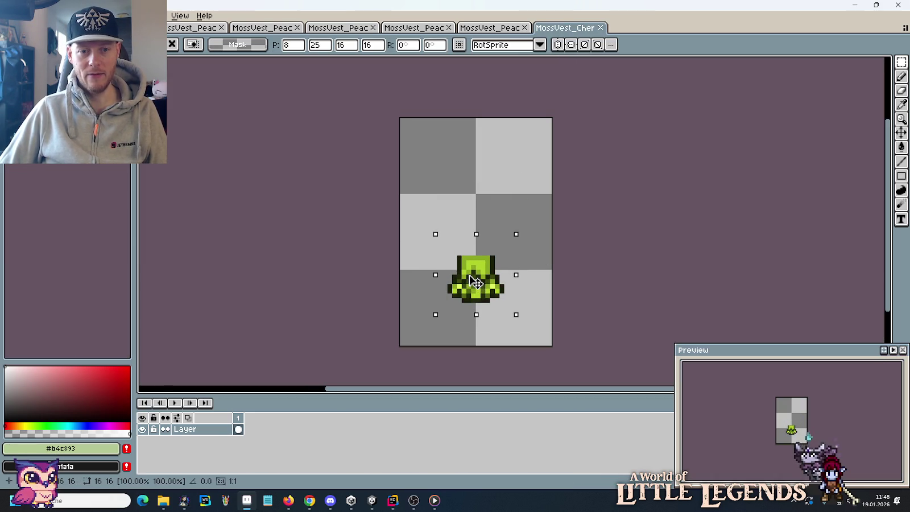
pyautogui.hotkey('ctrl', 'shift', 's')
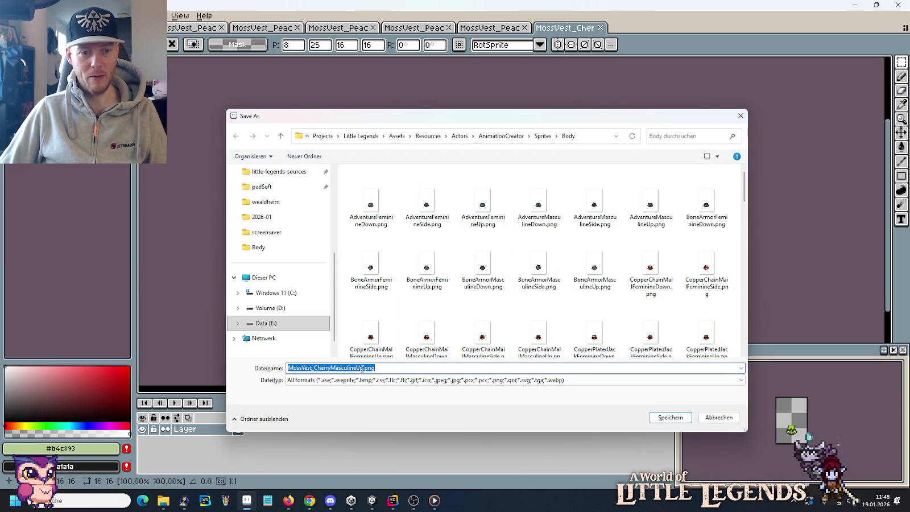
pyautogui.moveTo(330, 367); pyautogui.dragTo(325, 367)
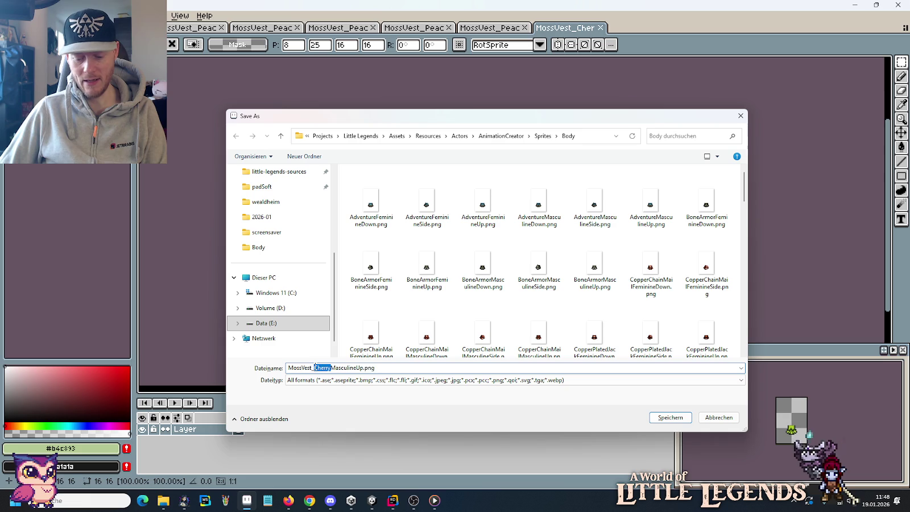
pyautogui.write('Peach')
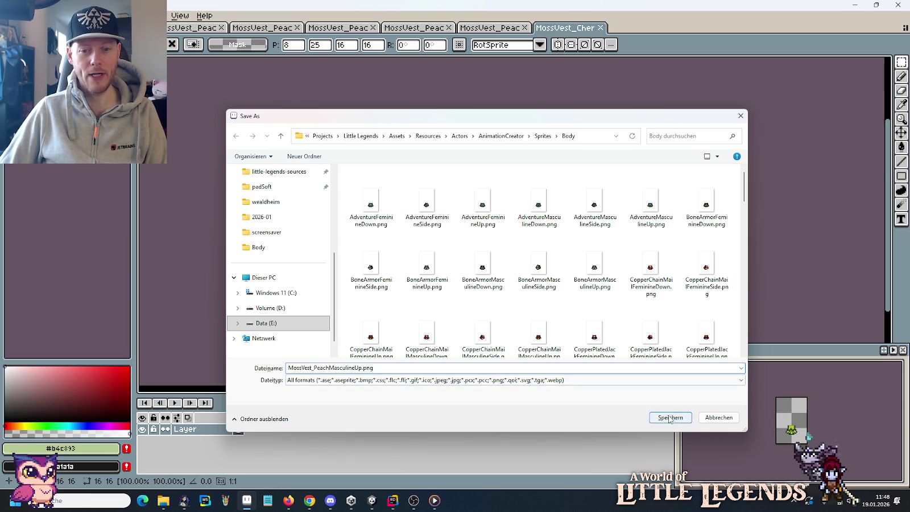
pyautogui.click(670, 418)
pyautogui.click(179, 501)
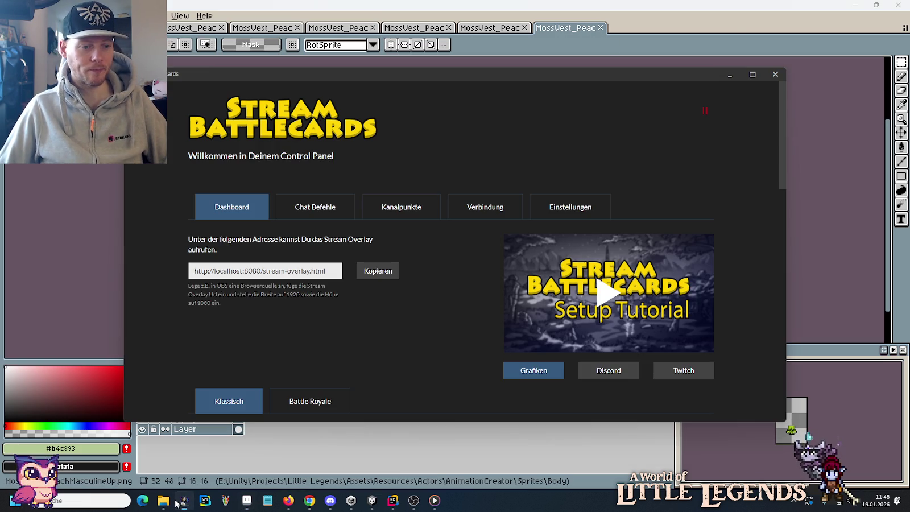
# Review the BodyMossVest sprites in the Player Idle folder, then return to Unity by way of Rider.
pyautogui.moveTo(171, 503)
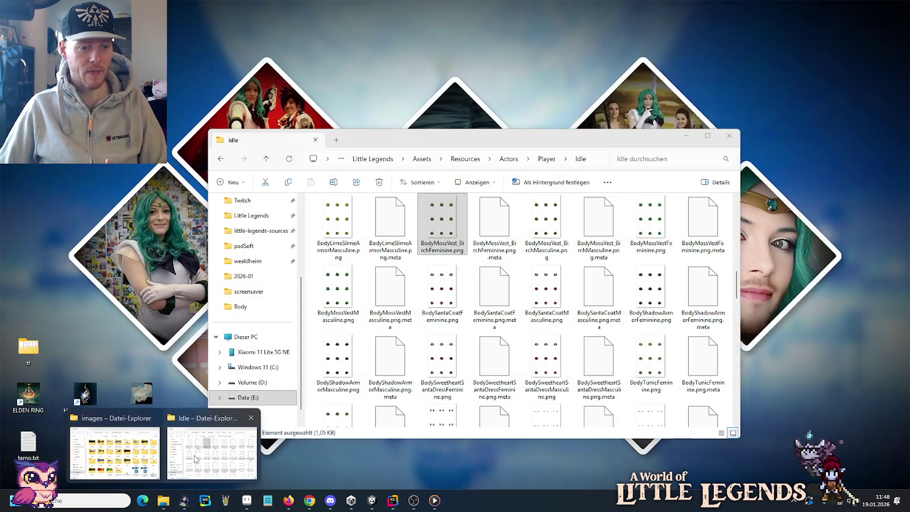
pyautogui.click(216, 432)
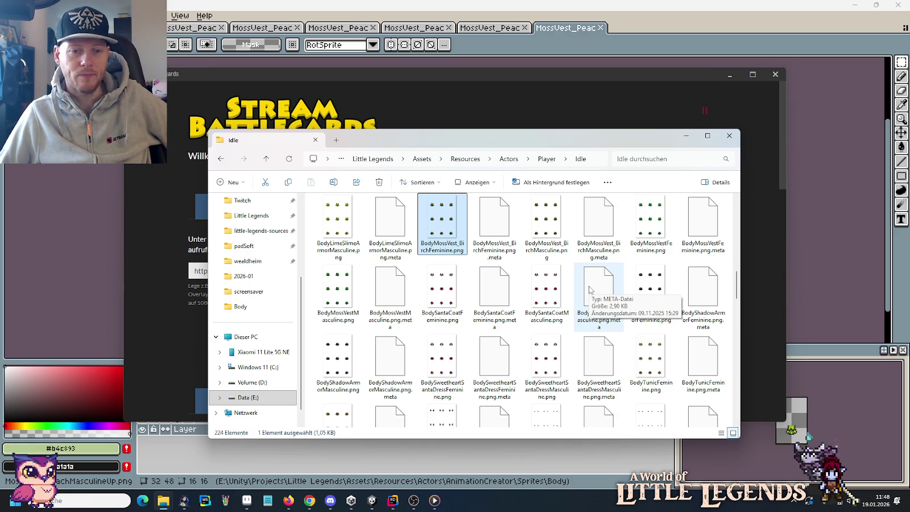
pyautogui.click(398, 502)
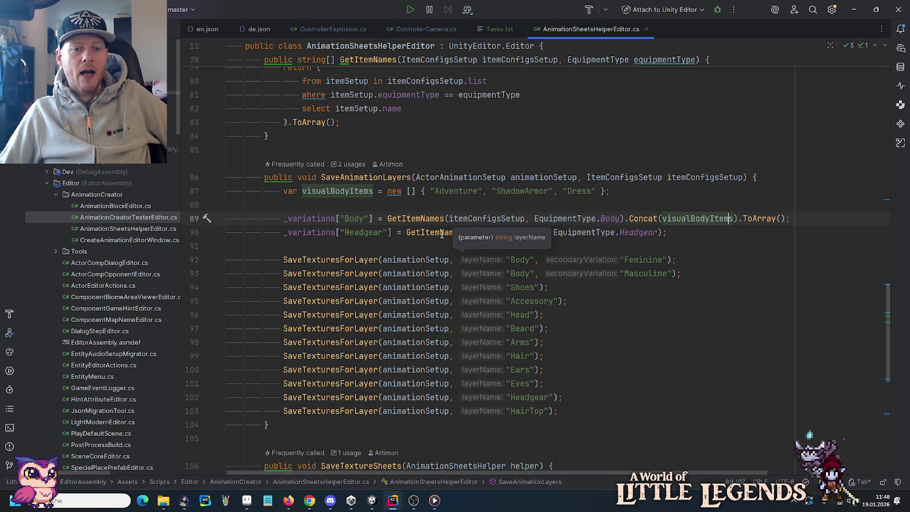
pyautogui.click(372, 500)
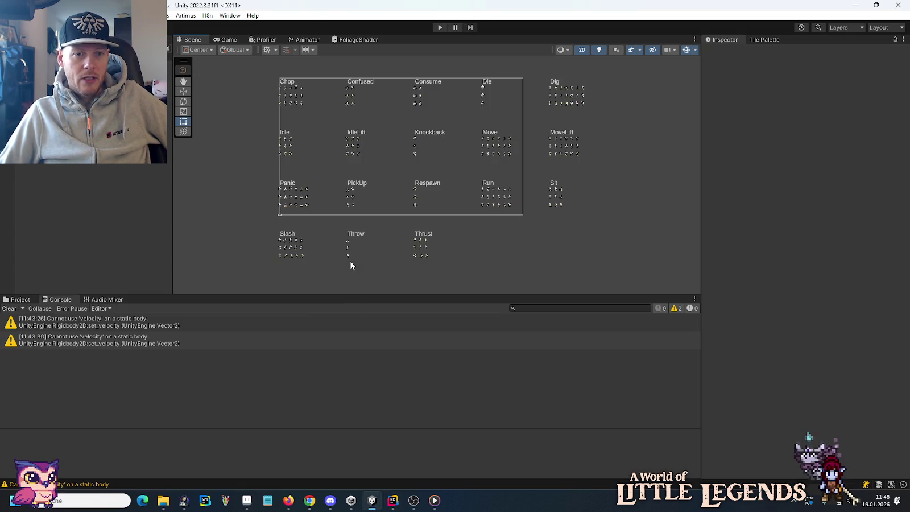
# Open Assets/Resources/Items/Clothing in the Project browser to list the MossVest items and recipes.
pyautogui.click(19, 299)
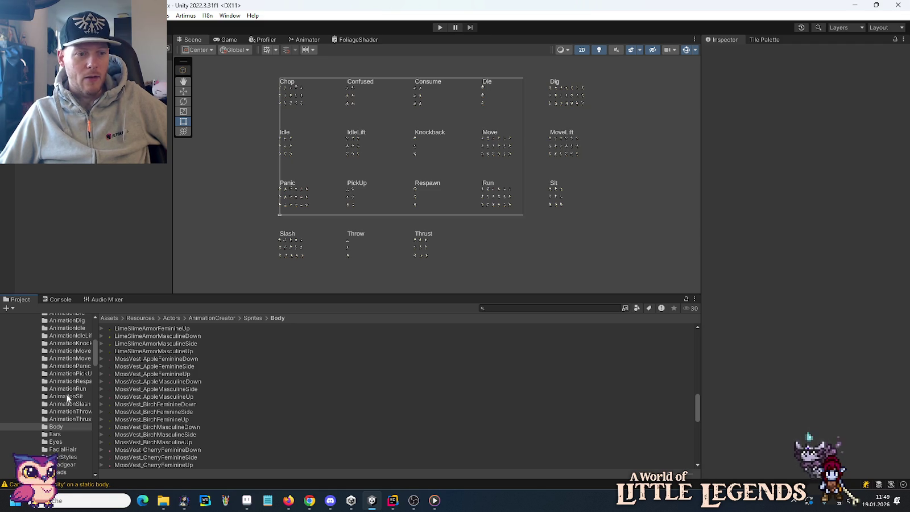
pyautogui.scroll(5, 49, 386)
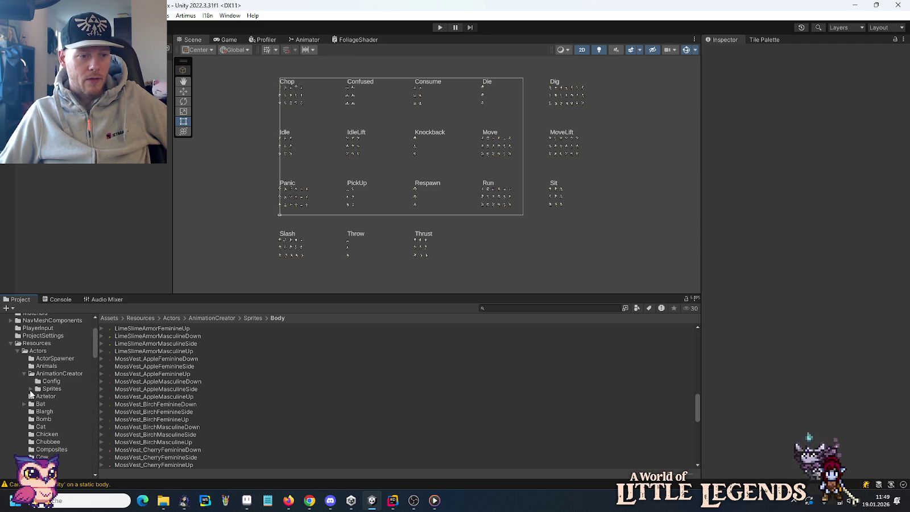
pyautogui.scroll(10, 34, 392)
pyautogui.scroll(-4, 33, 394)
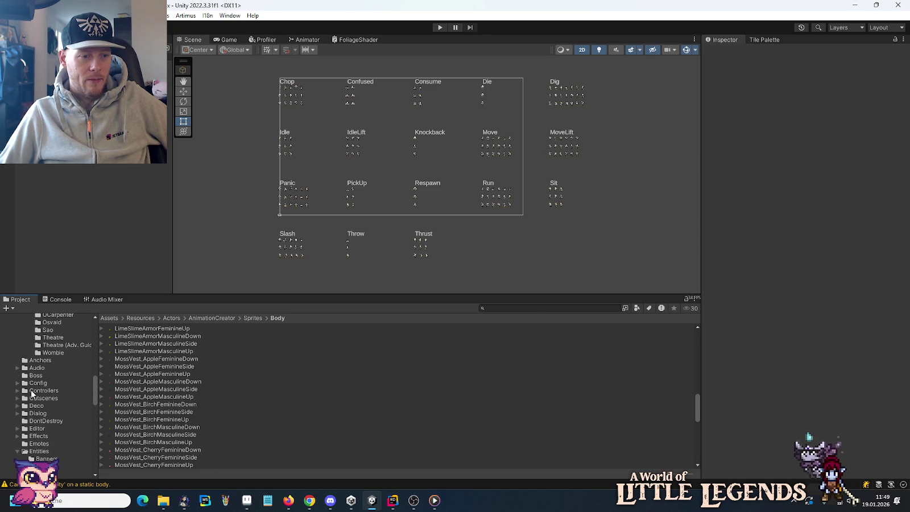
pyautogui.scroll(-8, 31, 398)
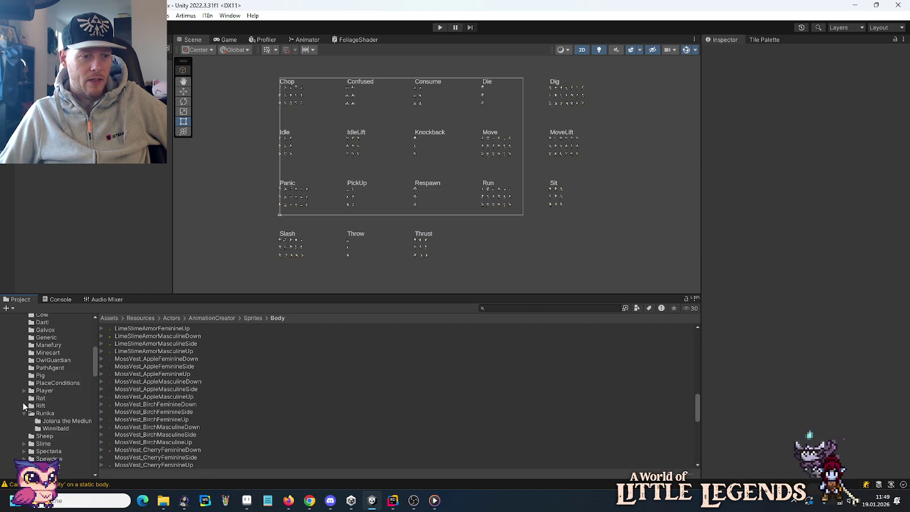
pyautogui.scroll(7, 24, 406)
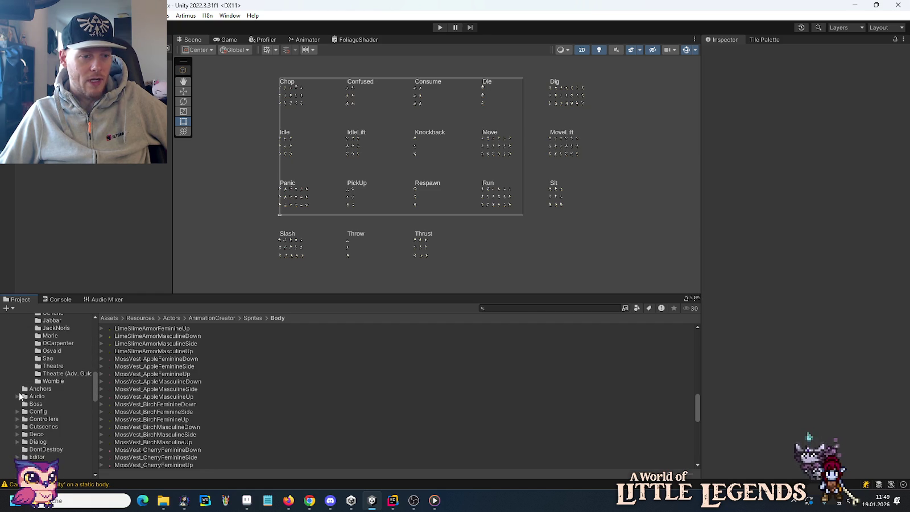
pyautogui.scroll(-3, 19, 396)
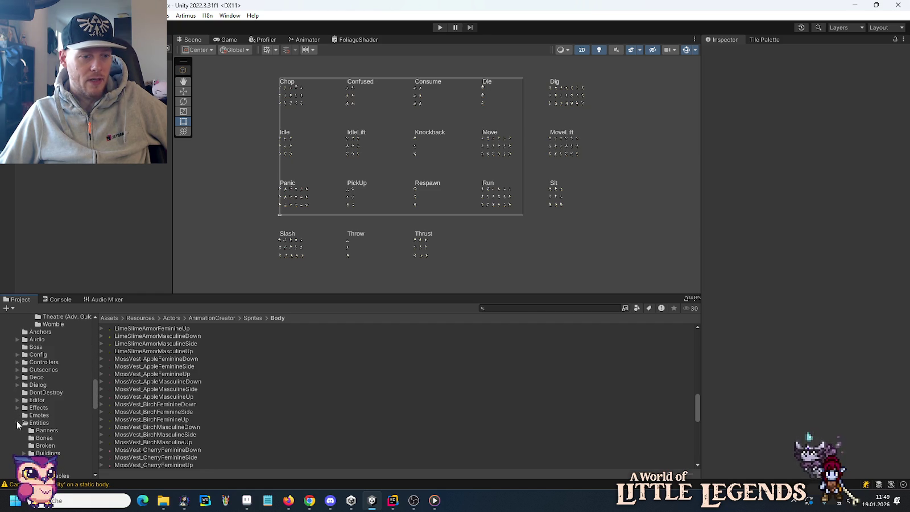
pyautogui.click(17, 422)
pyautogui.scroll(-5, 20, 419)
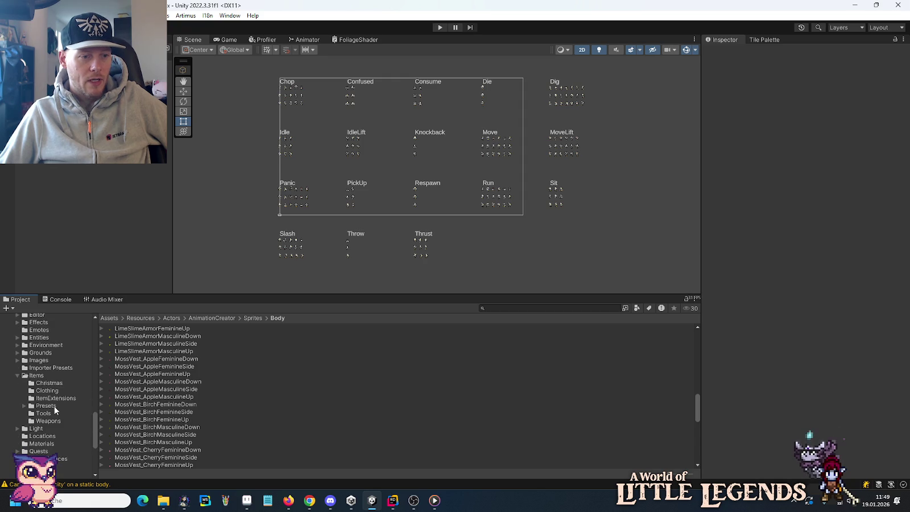
pyautogui.click(55, 390)
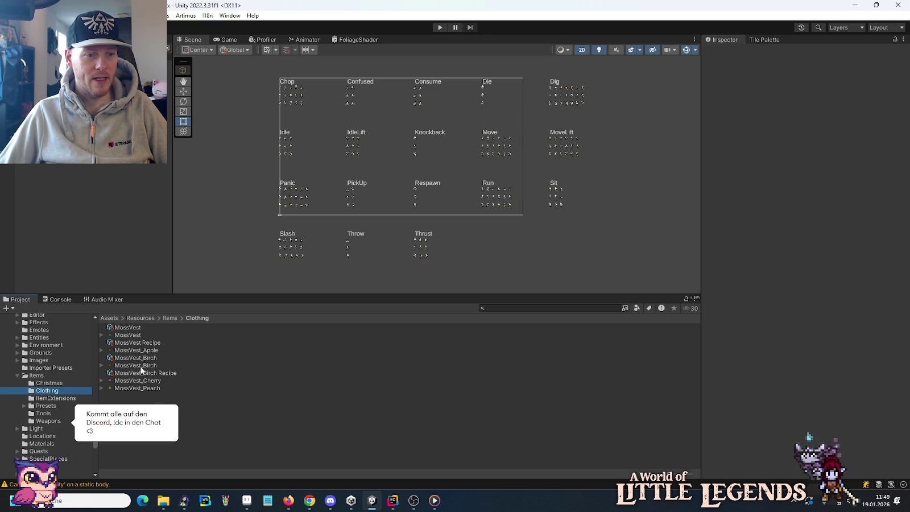
pyautogui.rightClick(152, 424)
# Create a Little Legends Item Setup in Clothing named MossVest_Apple.
pyautogui.moveTo(203, 149)
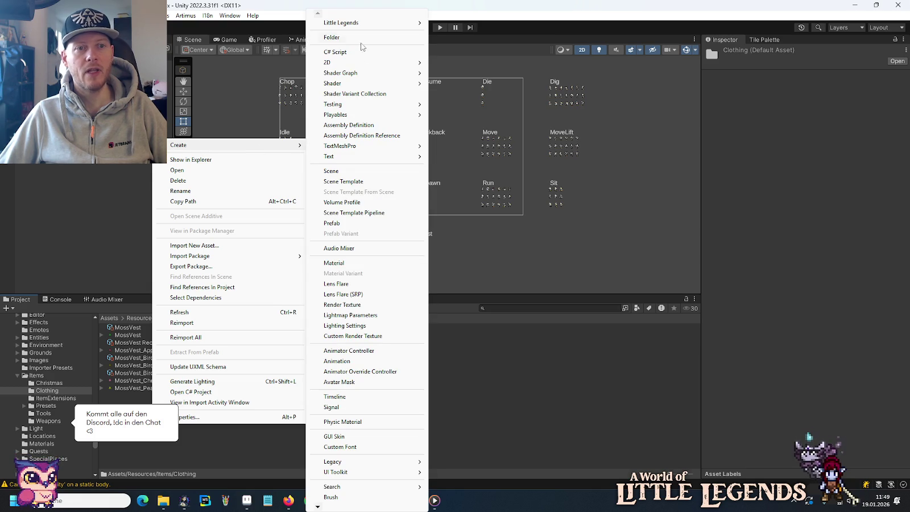
pyautogui.moveTo(358, 24)
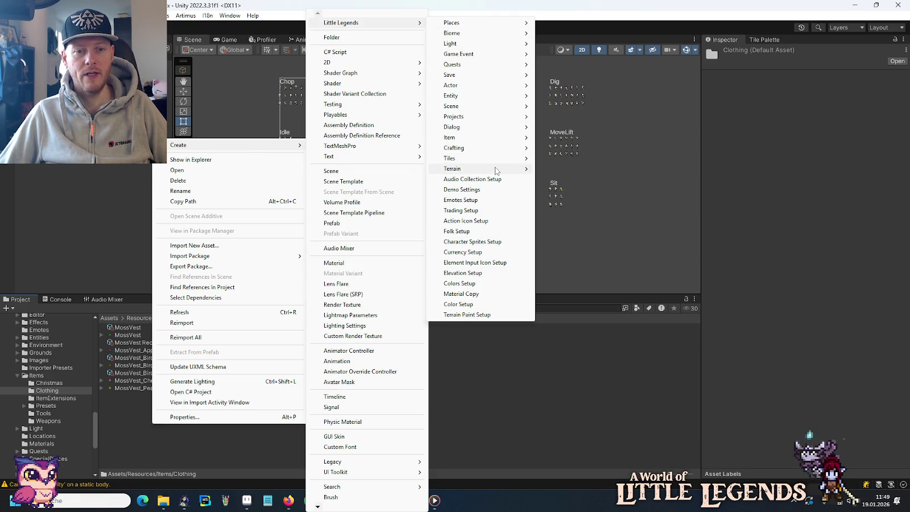
pyautogui.moveTo(478, 102)
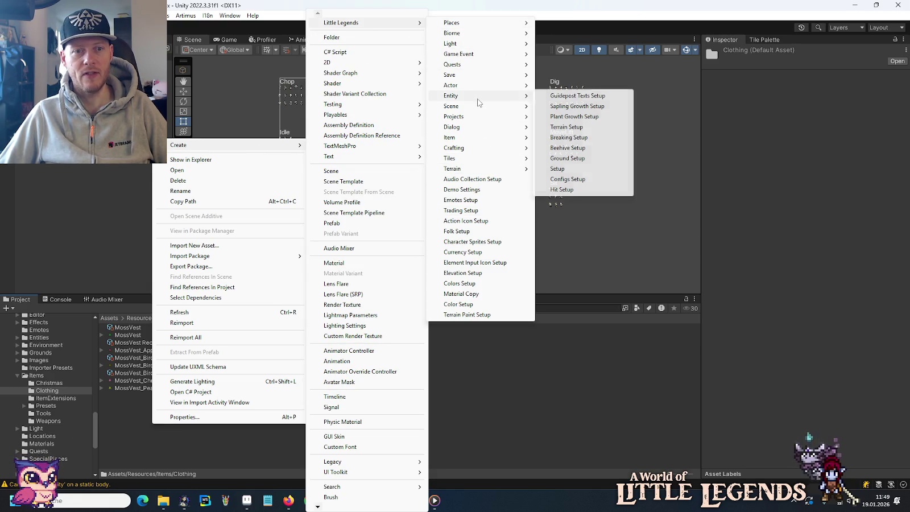
pyautogui.moveTo(484, 139)
pyautogui.click(544, 157)
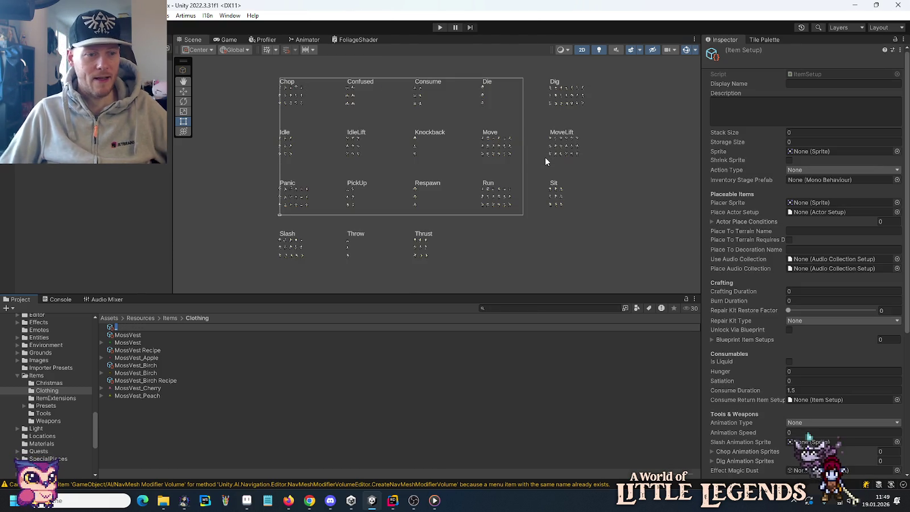
pyautogui.write('MossVest_Apple')
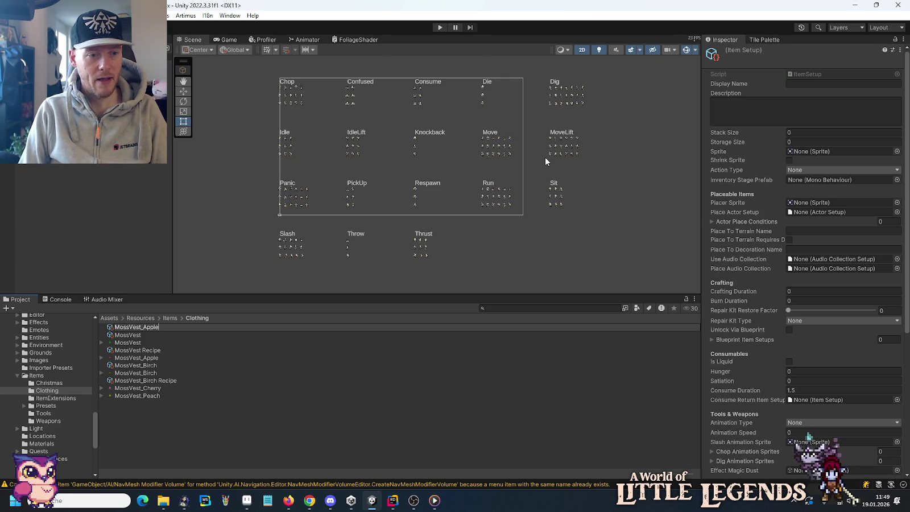
pyautogui.press('Return')
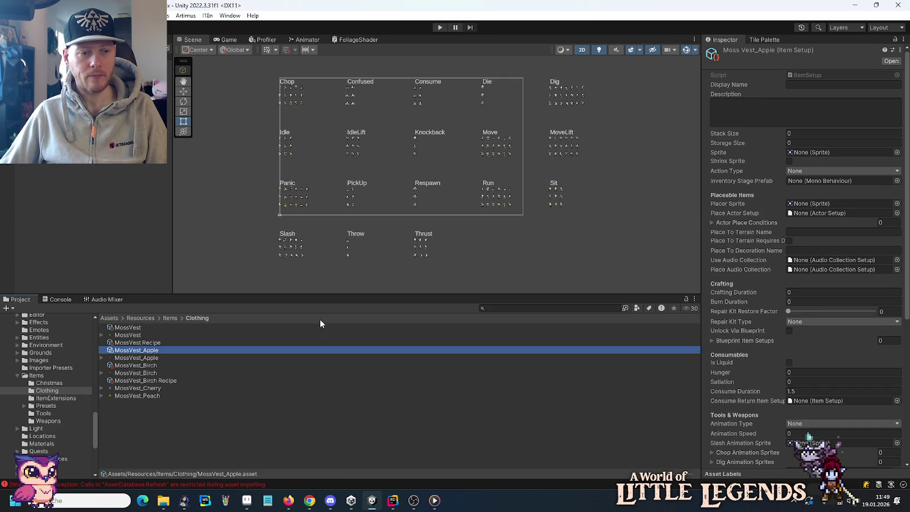
# Copy MossVest's item.moss_vest.name and item.moss_vest.description keys into MossVest_Apple.
pyautogui.click(131, 328)
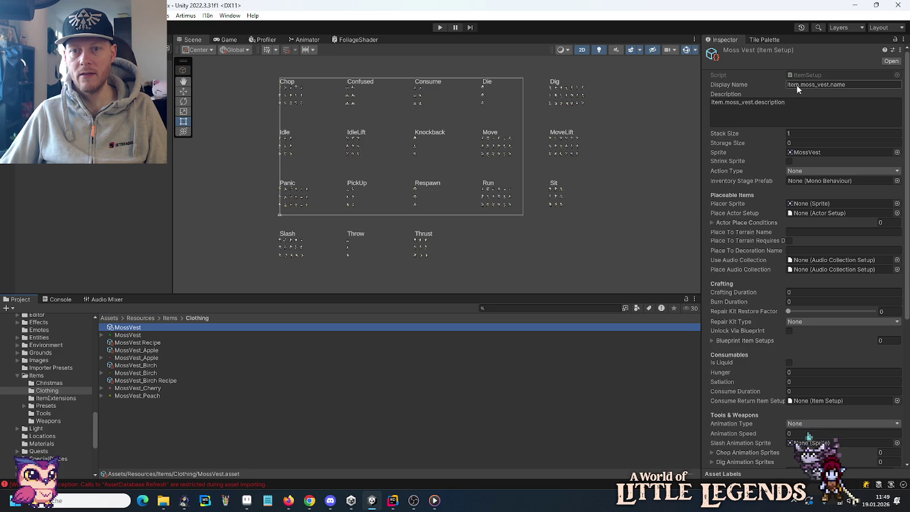
pyautogui.click(818, 84)
pyautogui.rightClick(732, 53)
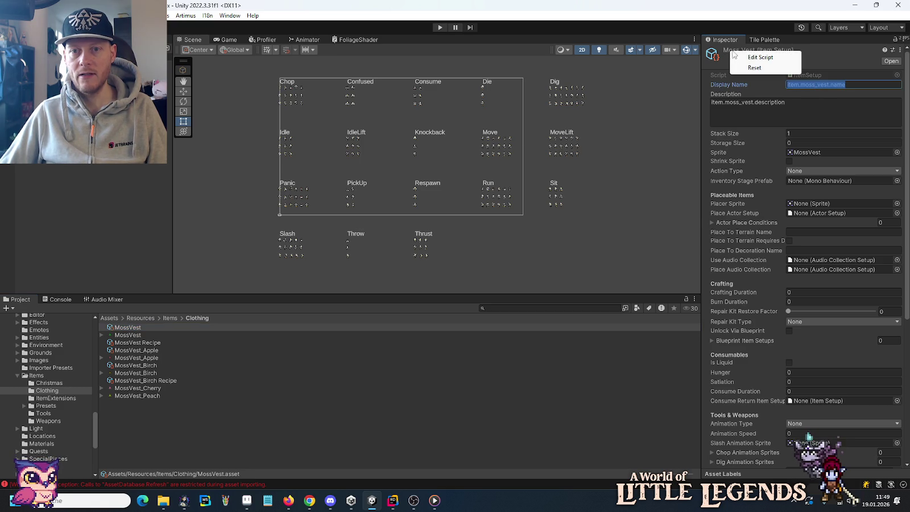
pyautogui.press('Escape')
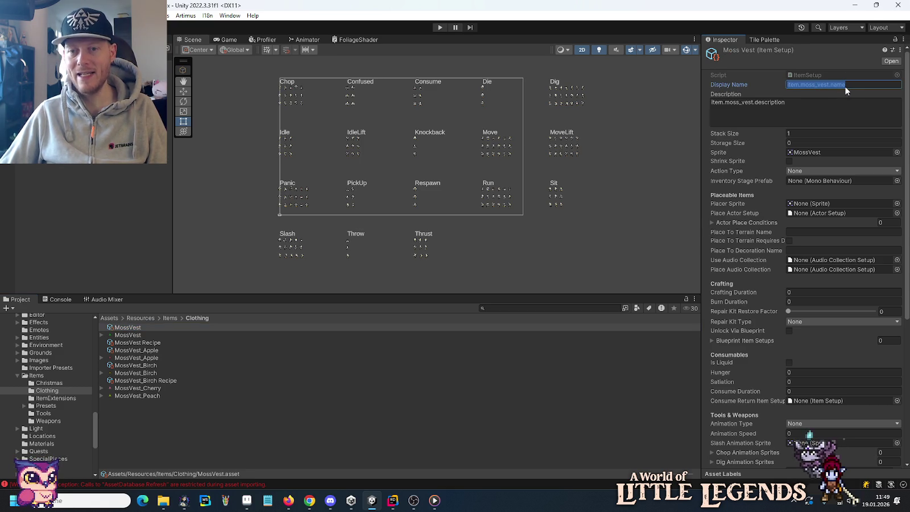
pyautogui.click(152, 350)
pyautogui.click(807, 84)
pyautogui.click(124, 327)
pyautogui.click(791, 99)
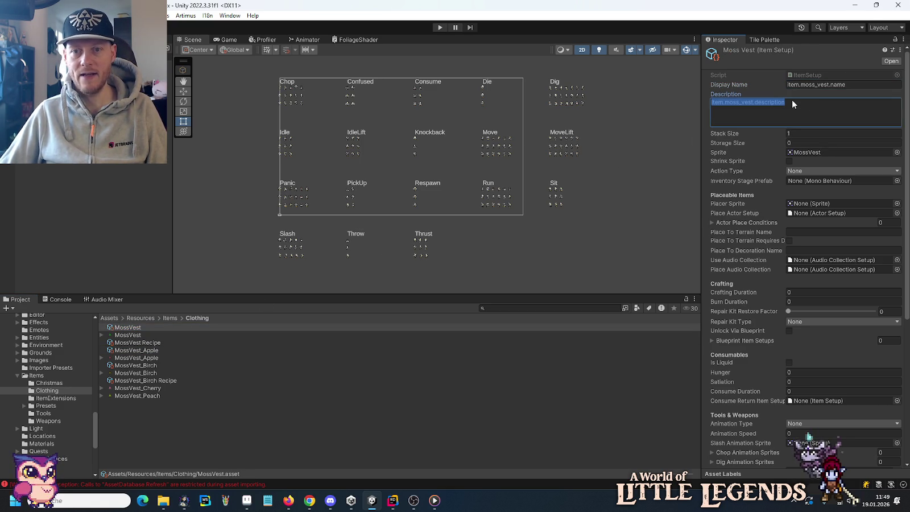
pyautogui.click(142, 351)
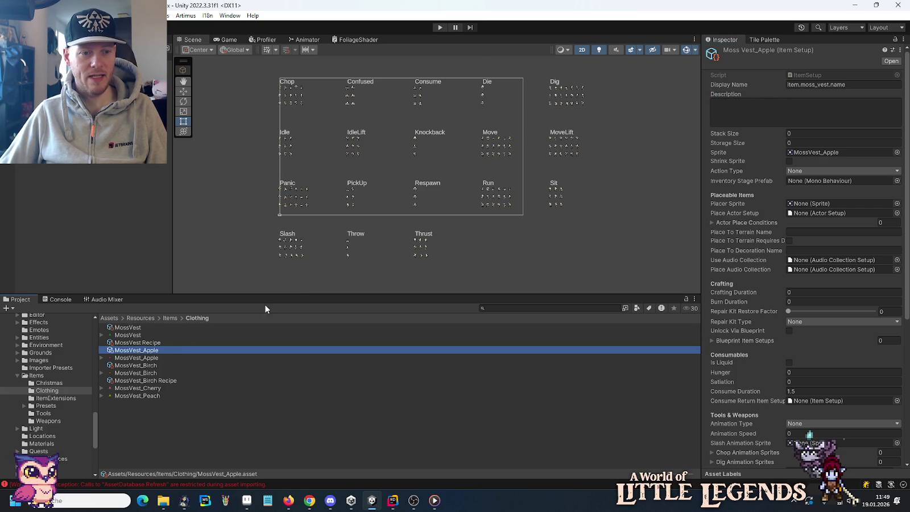
pyautogui.click(773, 113)
pyautogui.hotkey('ctrl', 'v')
# Set MossVest_Apple's stack size to 1 and leave its grade unset.
pyautogui.scroll(-8, 734, 279)
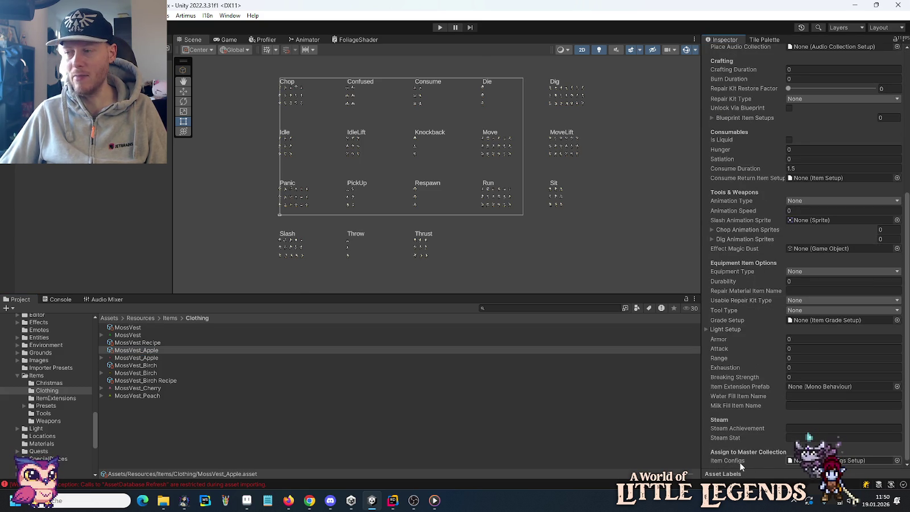
pyautogui.scroll(8, 744, 447)
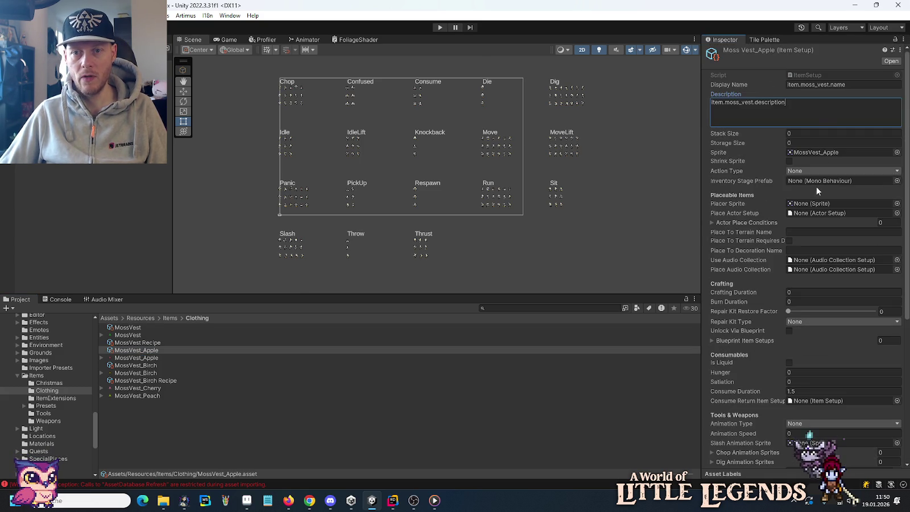
pyautogui.click(819, 133)
pyautogui.write('1')
pyautogui.press('Tab')
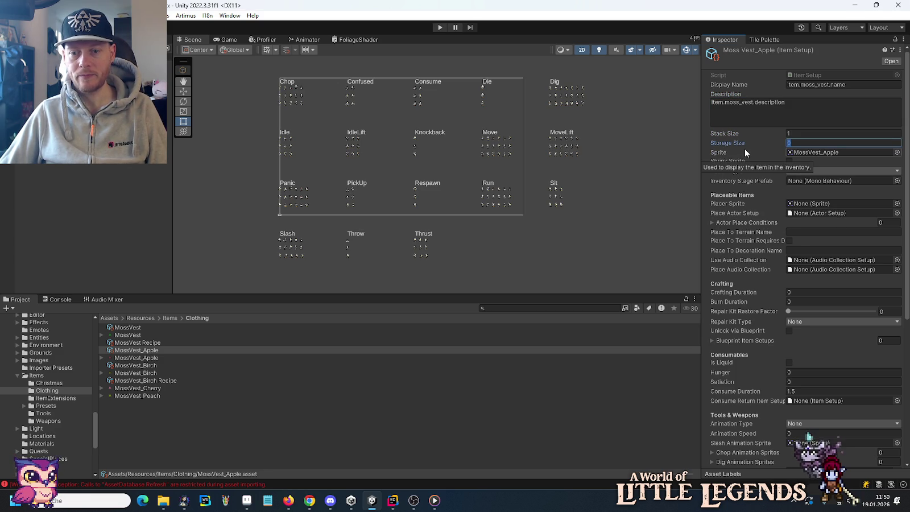
pyautogui.scroll(-8, 737, 317)
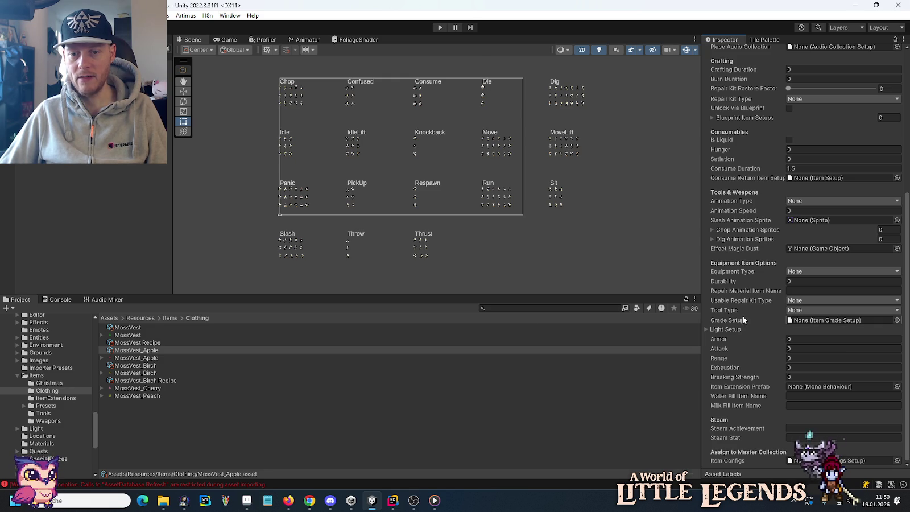
pyautogui.click(896, 320)
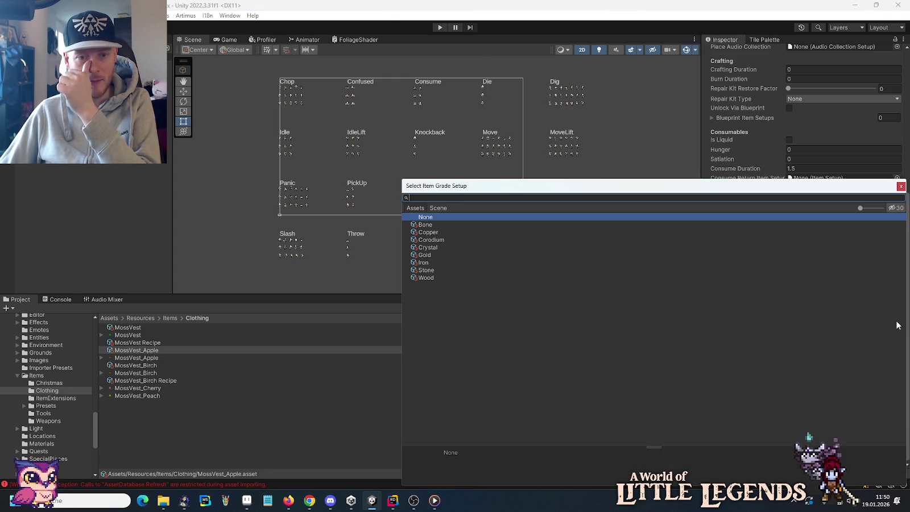
pyautogui.press('Escape')
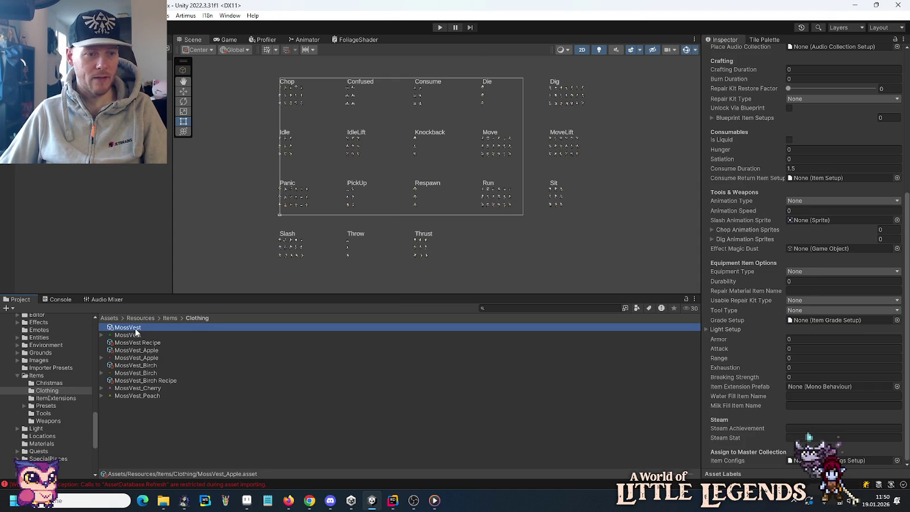
pyautogui.click(897, 320)
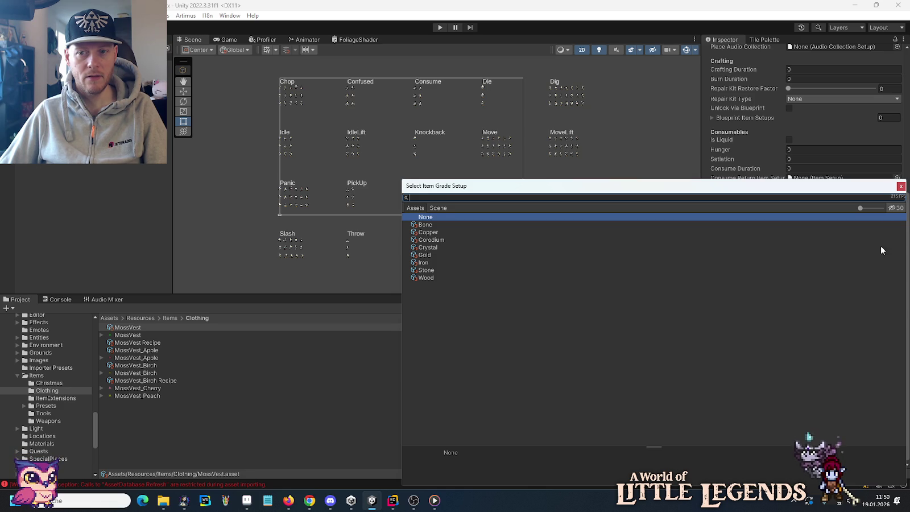
pyautogui.click(900, 186)
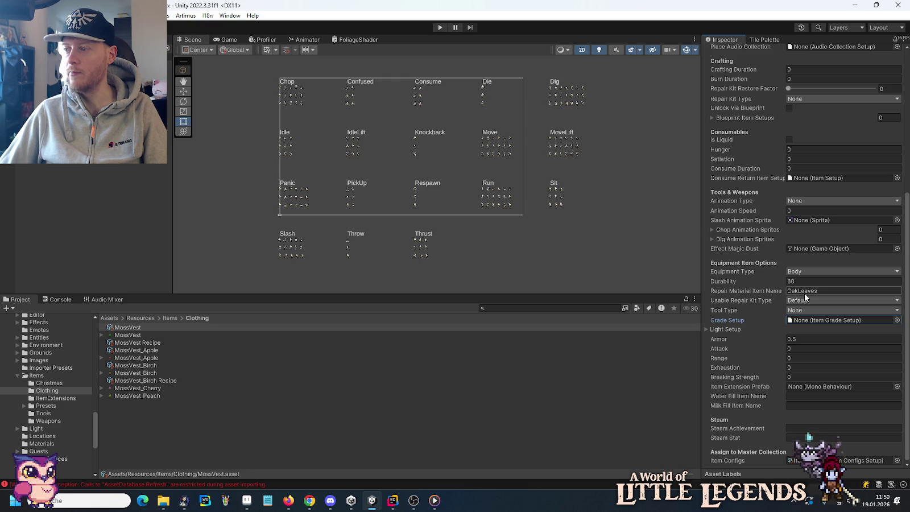
pyautogui.click(392, 501)
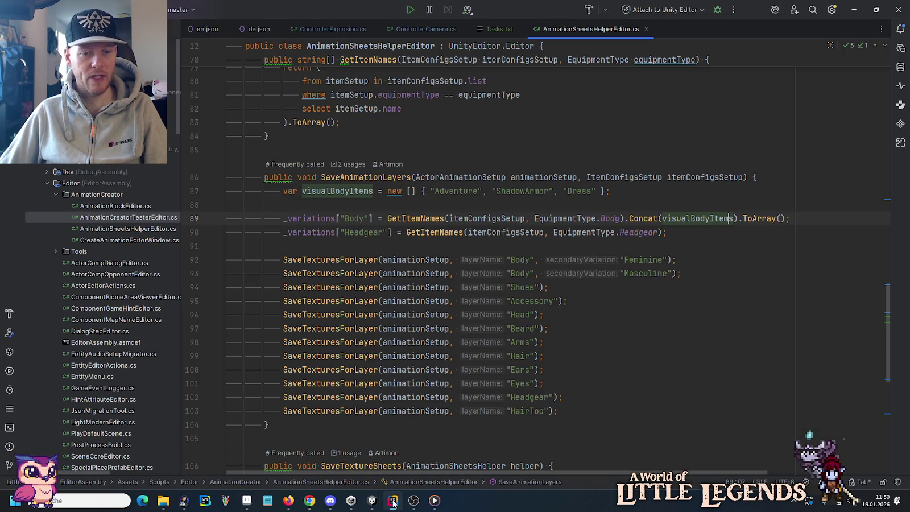
# Find ItemSetup.cs in Rider with Search Everywhere and inspect its gradeSetup field definition, then return to Unity.
pyautogui.click(372, 500)
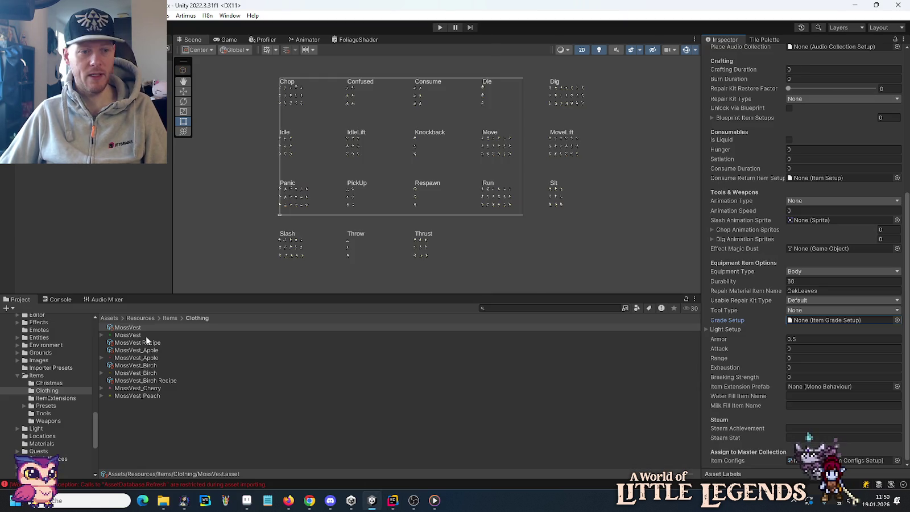
pyautogui.hotkey('alt', 'Tab')
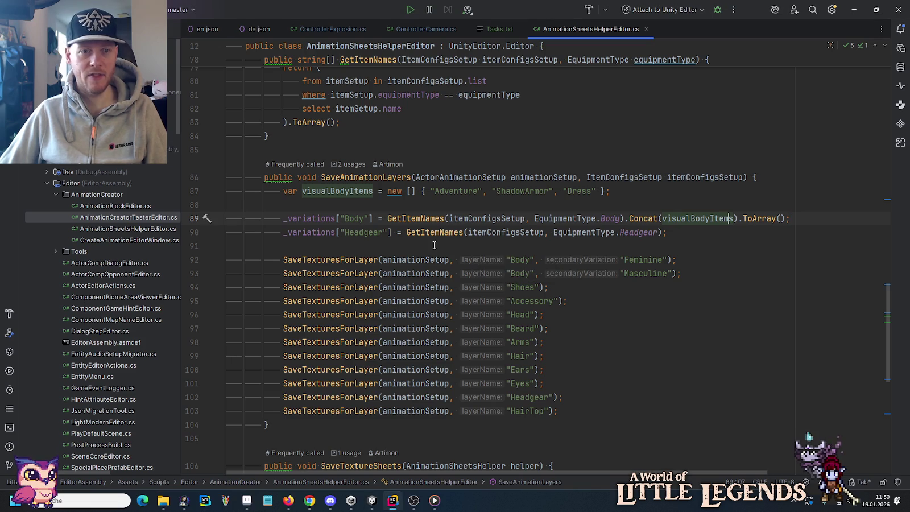
pyautogui.press('shift')
pyautogui.press('shift')
pyautogui.write('itemsetup')
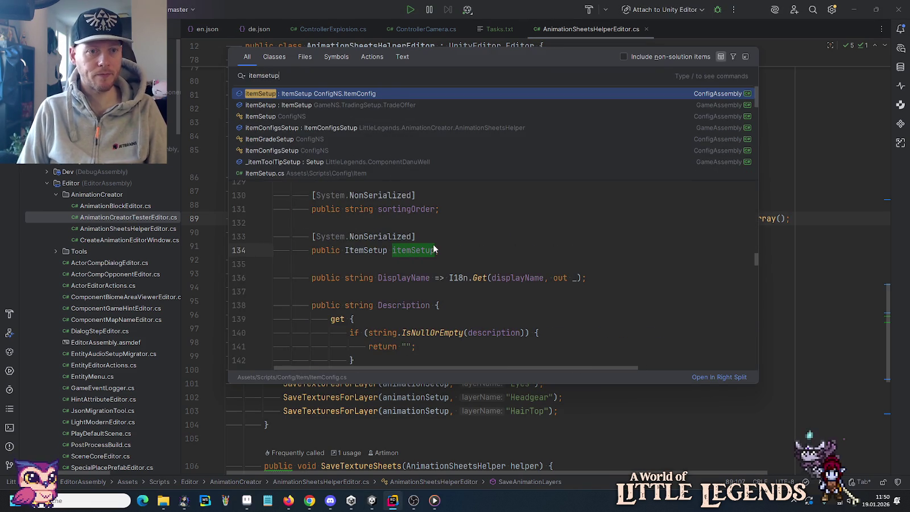
pyautogui.press('Return')
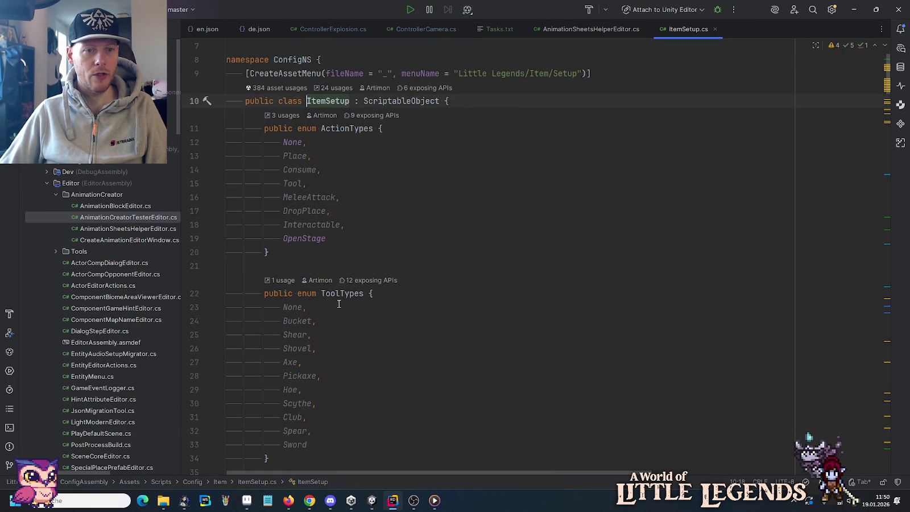
pyautogui.scroll(-10, 338, 304)
pyautogui.scroll(-7, 338, 304)
pyautogui.scroll(-12, 341, 312)
pyautogui.scroll(-10, 341, 312)
pyautogui.scroll(-9, 342, 313)
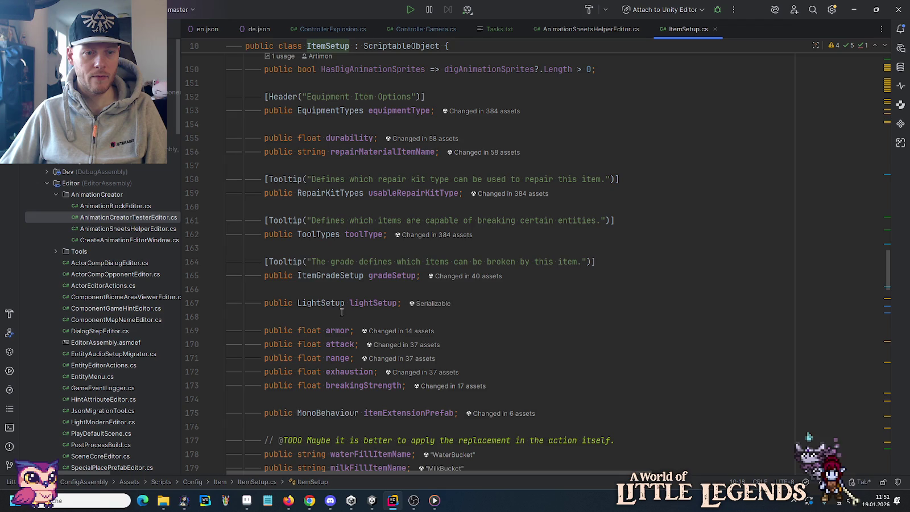
pyautogui.scroll(-3, 341, 312)
pyautogui.click(378, 151)
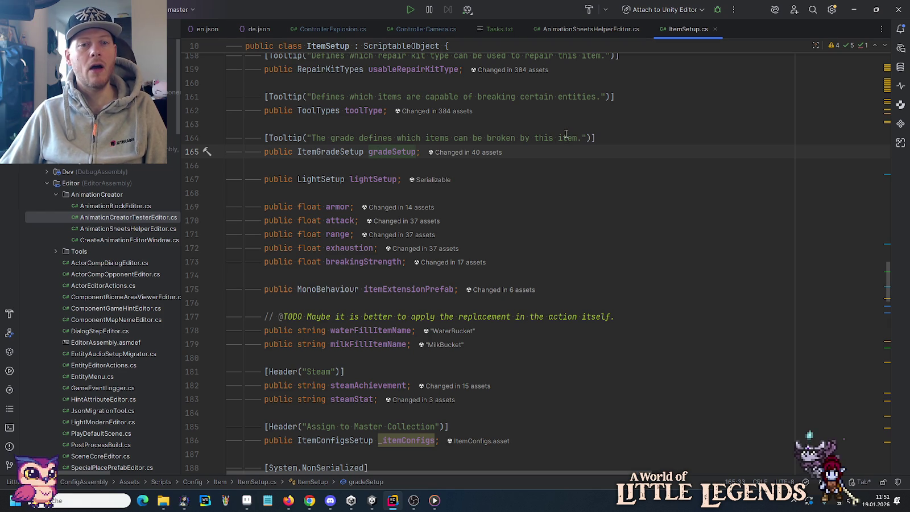
pyautogui.hotkey('alt', 'Tab')
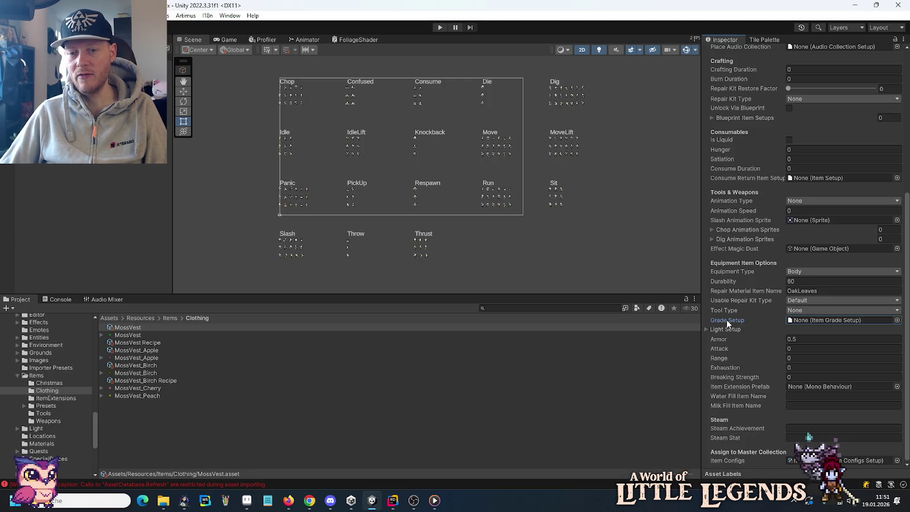
pyautogui.moveTo(727, 322)
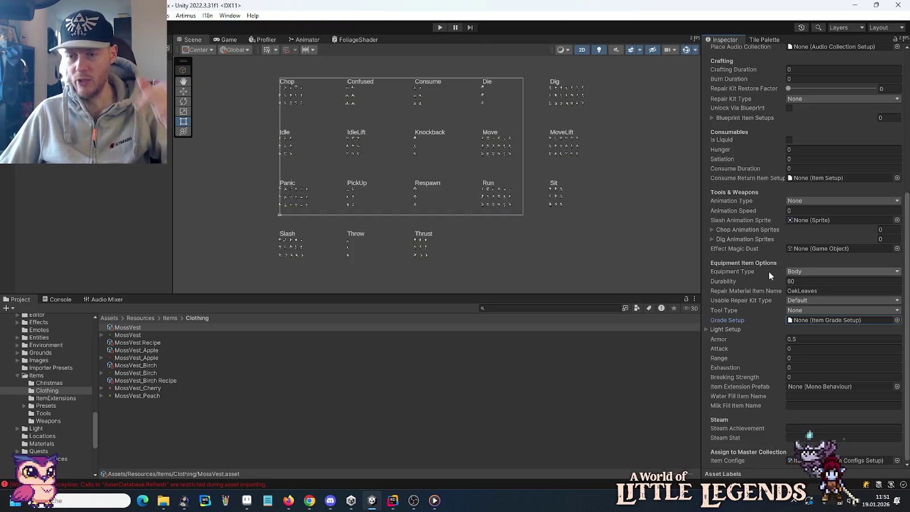
pyautogui.scroll(3, 768, 270)
pyautogui.scroll(3, 768, 271)
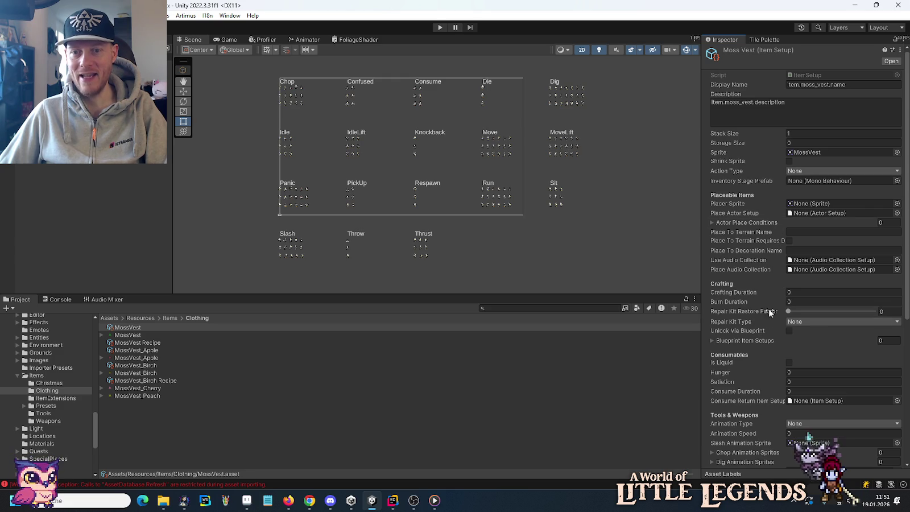
pyautogui.scroll(-5, 764, 329)
pyautogui.scroll(-2, 765, 331)
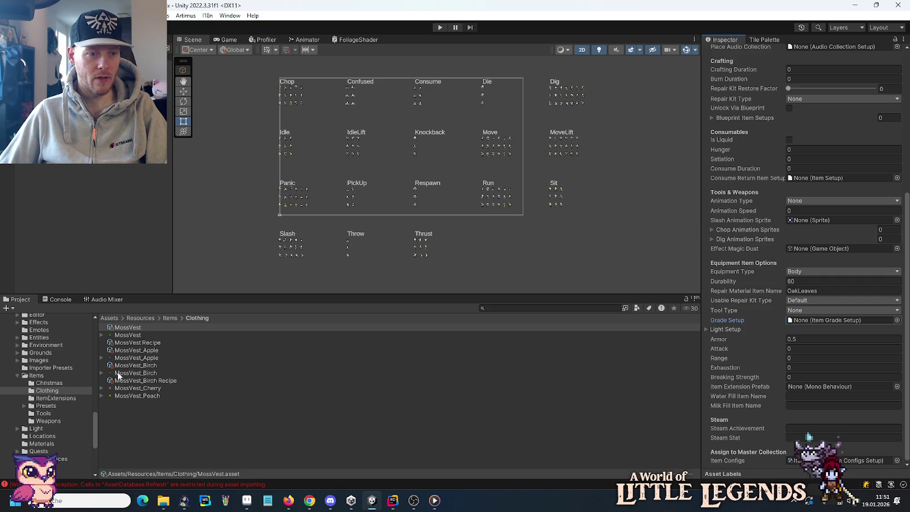
pyautogui.click(137, 350)
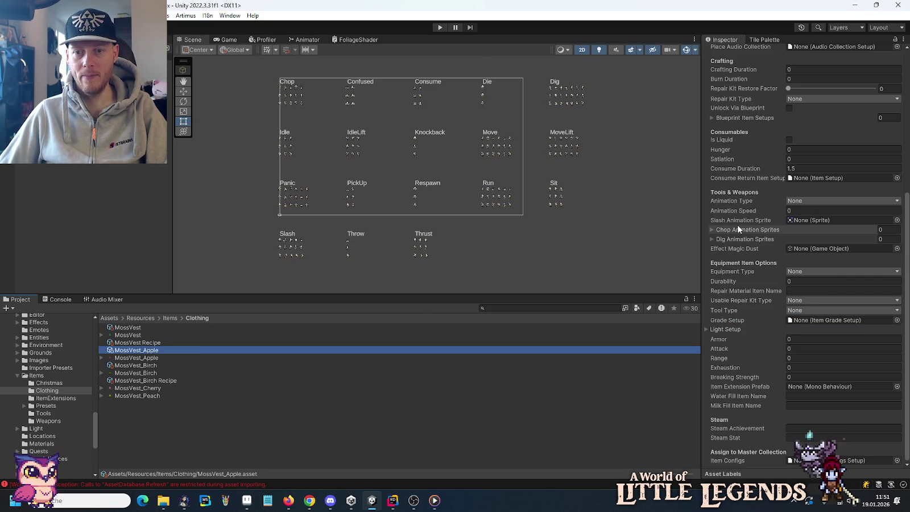
# Make MossVest_Apple a Body equipment item with durability 80, AppleLeaves repair material and Default repair kits.
pyautogui.click(801, 269)
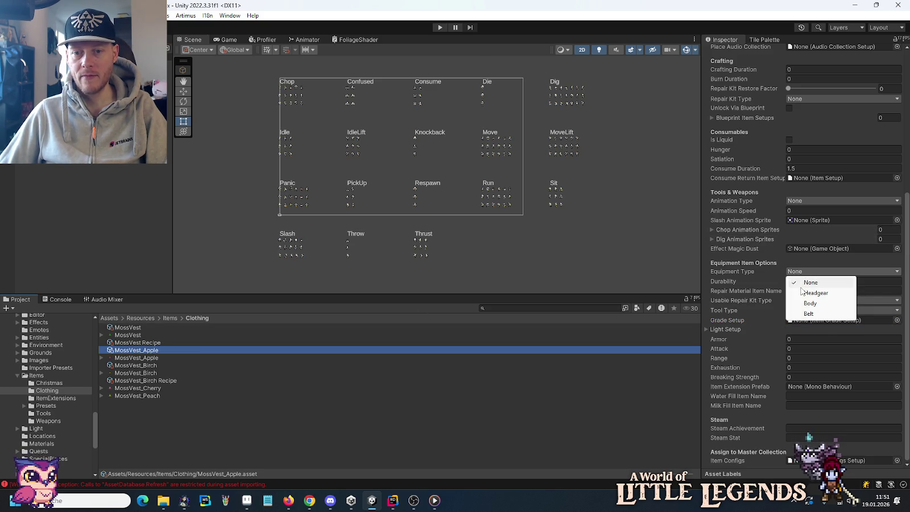
pyautogui.click(799, 303)
pyautogui.click(797, 281)
pyautogui.write('0')
pyautogui.click(800, 290)
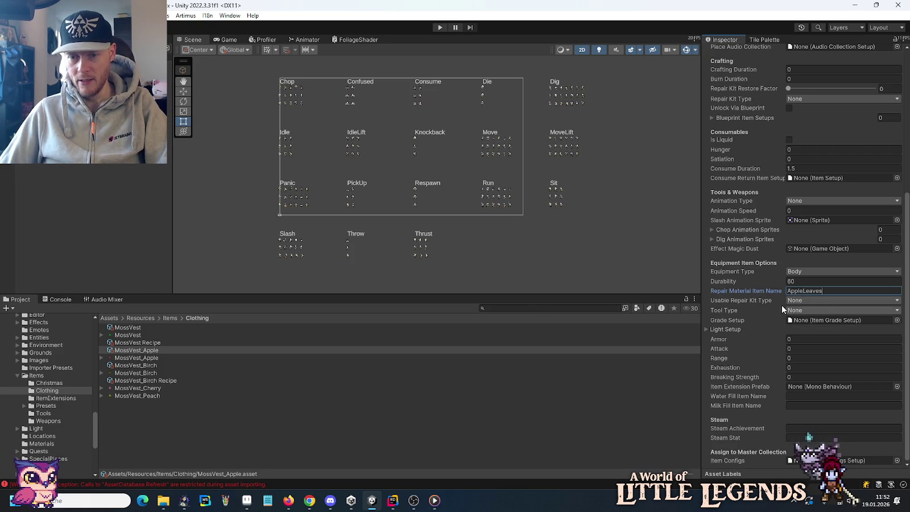
pyautogui.click(799, 301)
pyautogui.click(799, 323)
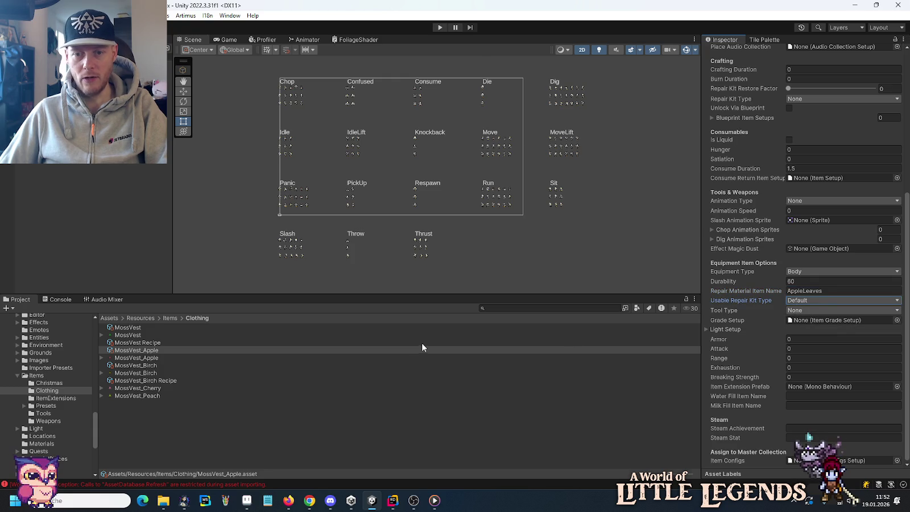
# Give MossVest_Apple 0.5 armor to match MossVest and assign it to the ItemConfigs collection.
pyautogui.click(133, 328)
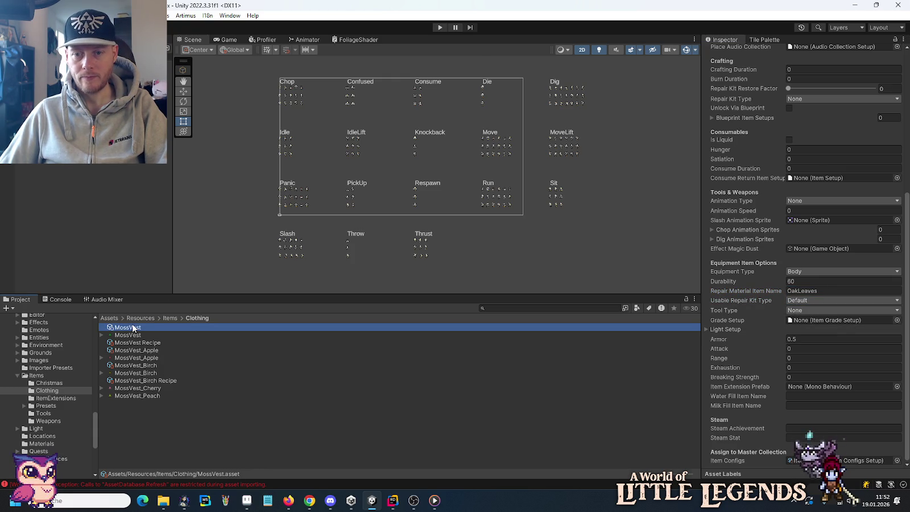
pyautogui.click(810, 339)
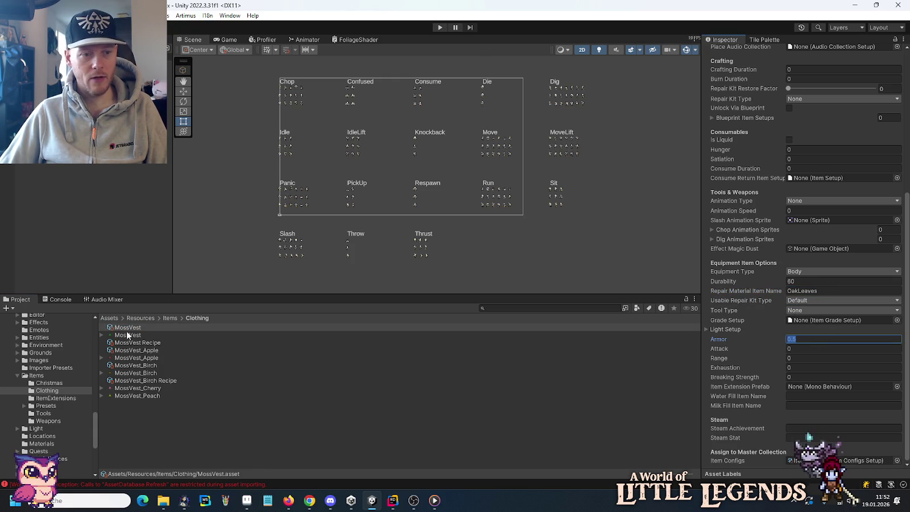
pyautogui.click(130, 349)
pyautogui.click(807, 338)
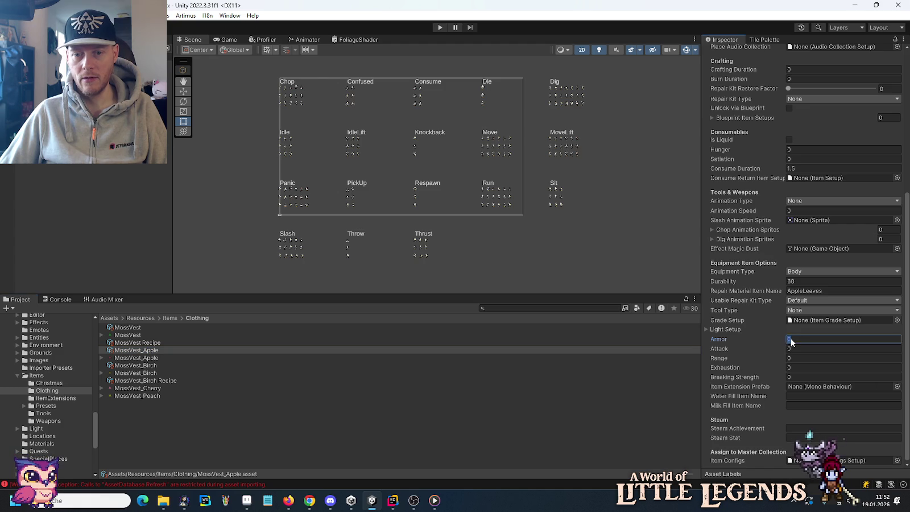
pyautogui.click(897, 461)
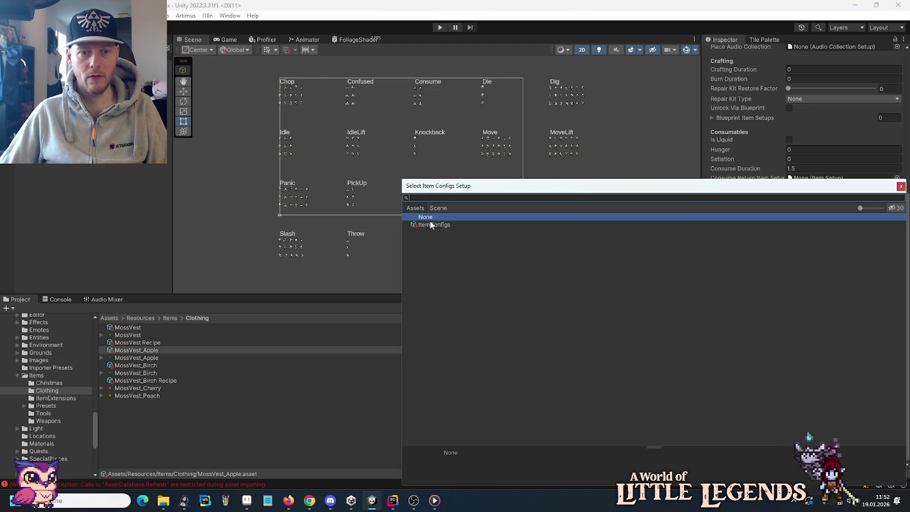
pyautogui.doubleClick(431, 225)
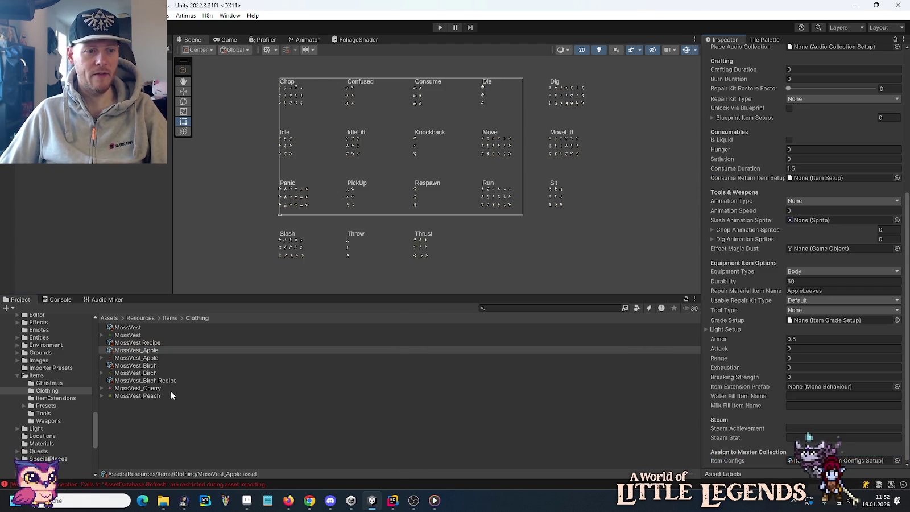
pyautogui.rightClick(163, 410)
pyautogui.moveTo(228, 134)
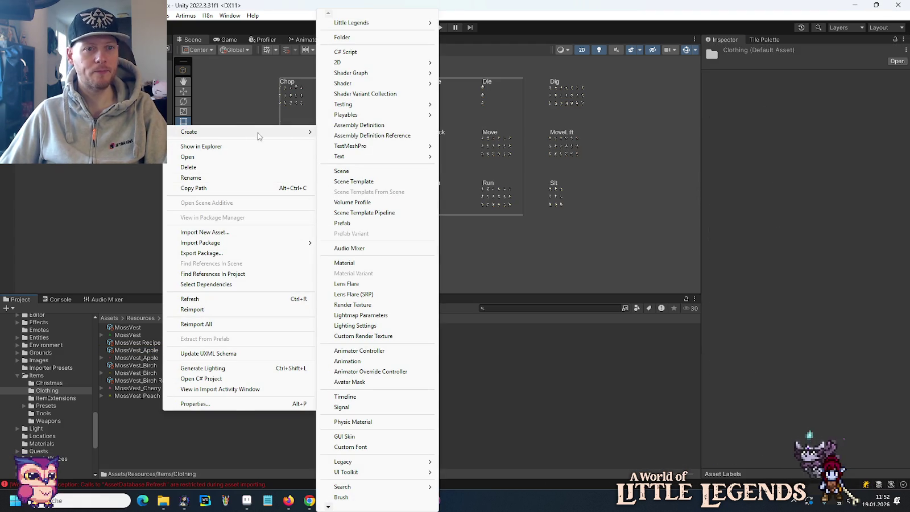
pyautogui.moveTo(389, 24)
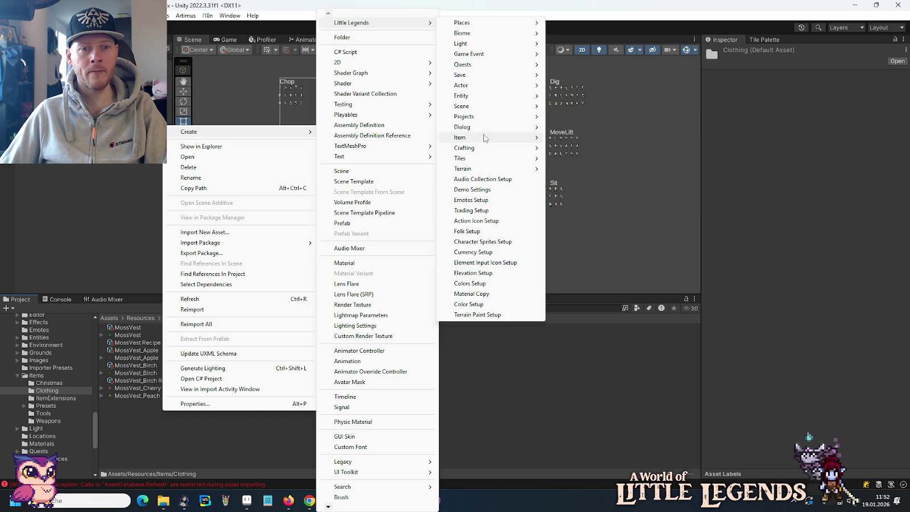
pyautogui.moveTo(486, 138)
pyautogui.click(575, 158)
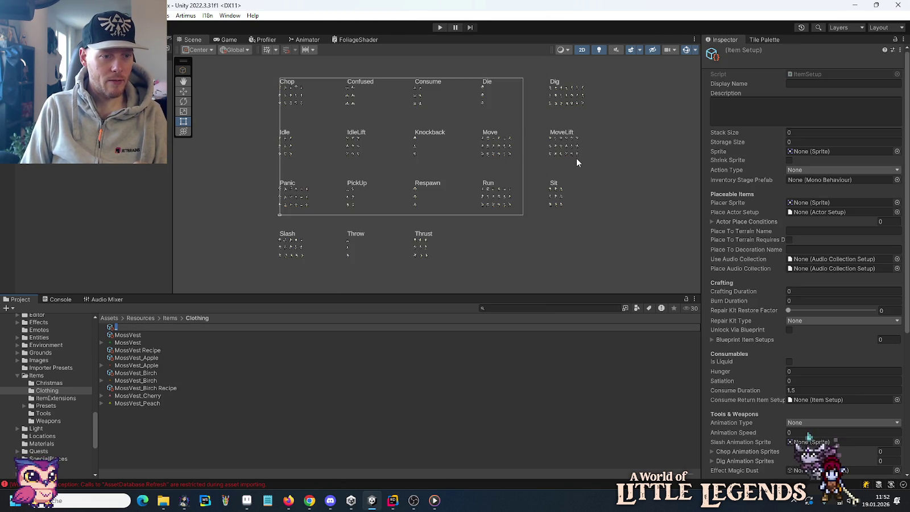
pyautogui.write('MossVest_Cherry')
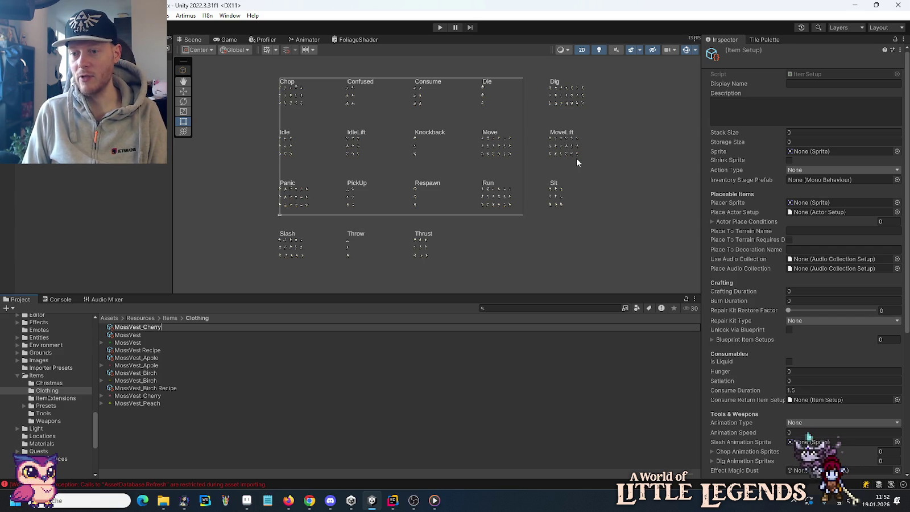
pyautogui.press('Return')
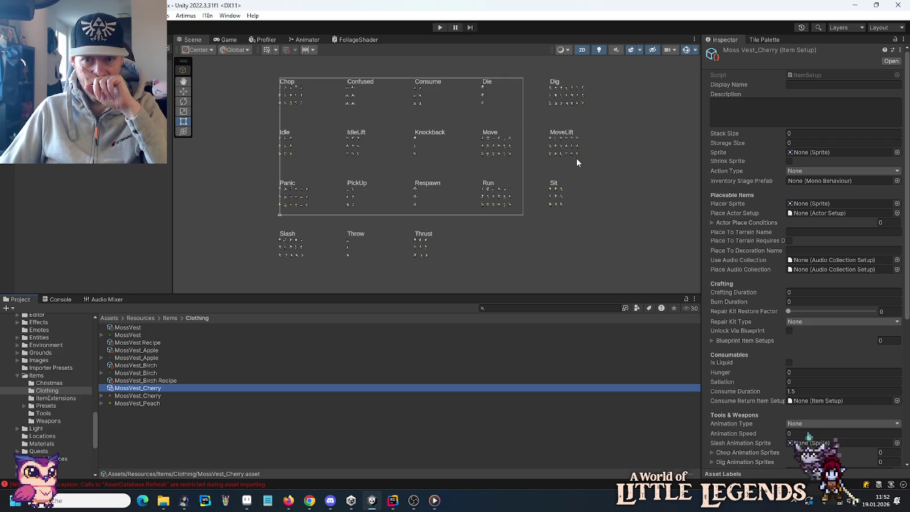
pyautogui.press('Delete')
pyautogui.press('Return')
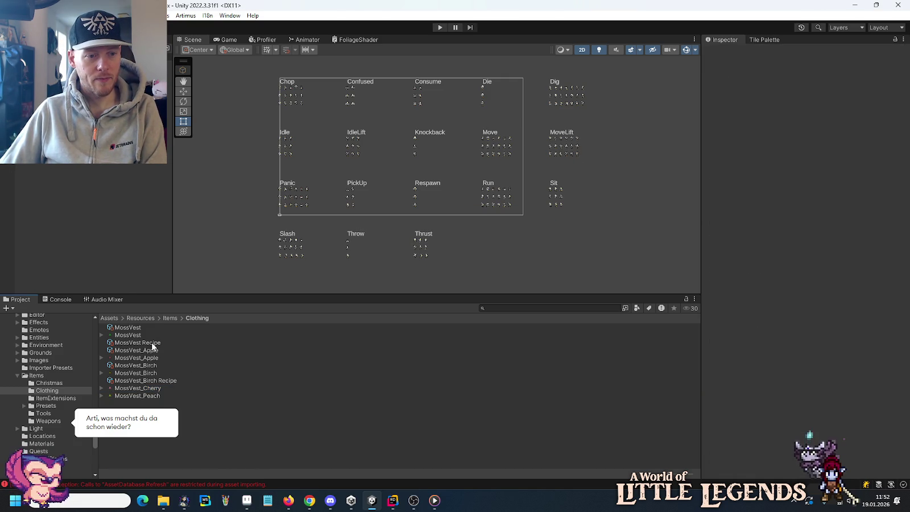
# Duplicate MossVest_Birch Recipe and rename the copy MossVest_Apple Recipe.
pyautogui.click(153, 379)
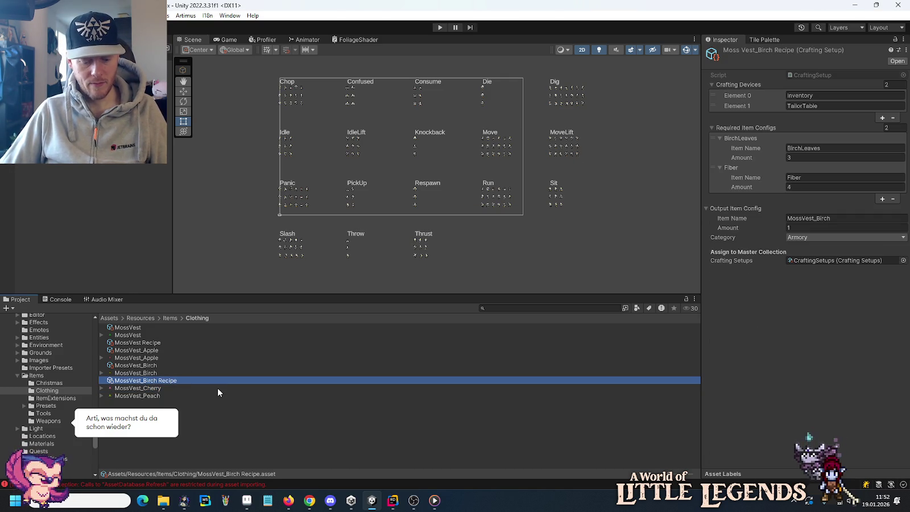
pyautogui.hotkey('ctrl', 'd')
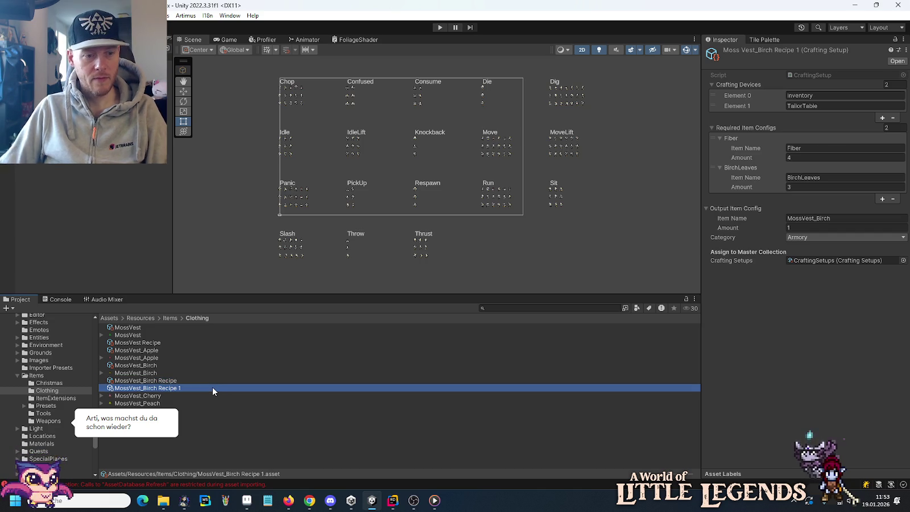
pyautogui.press('F2')
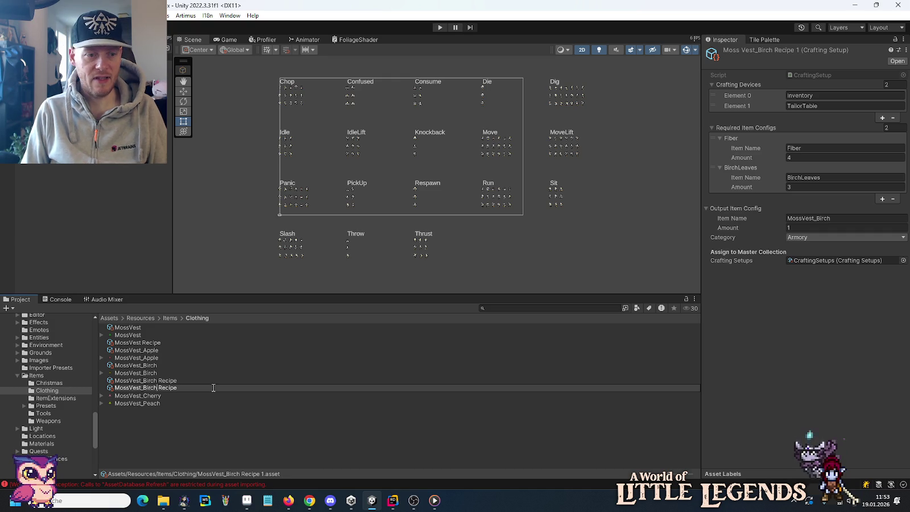
pyautogui.press('BackSpace')
pyautogui.press('BackSpace')
pyautogui.press('BackSpace')
pyautogui.press('BackSpace')
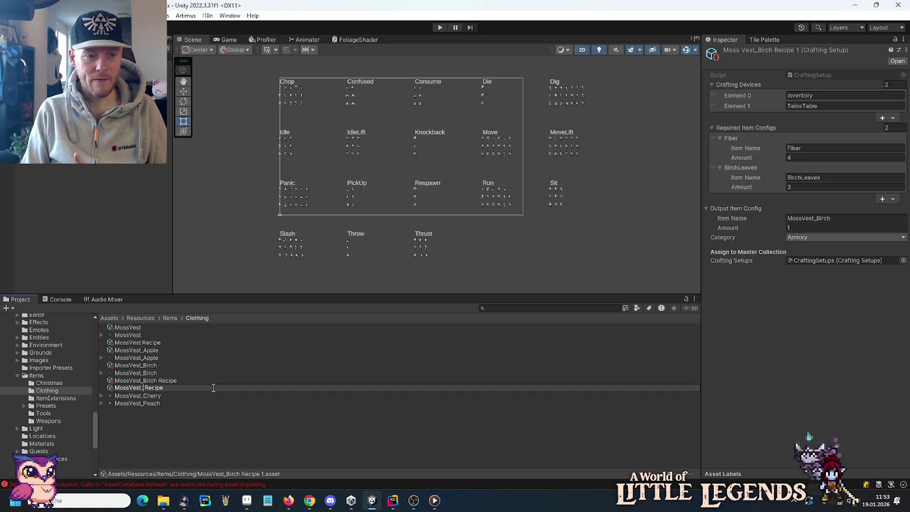
pyautogui.write('Apple')
pyautogui.press('Return')
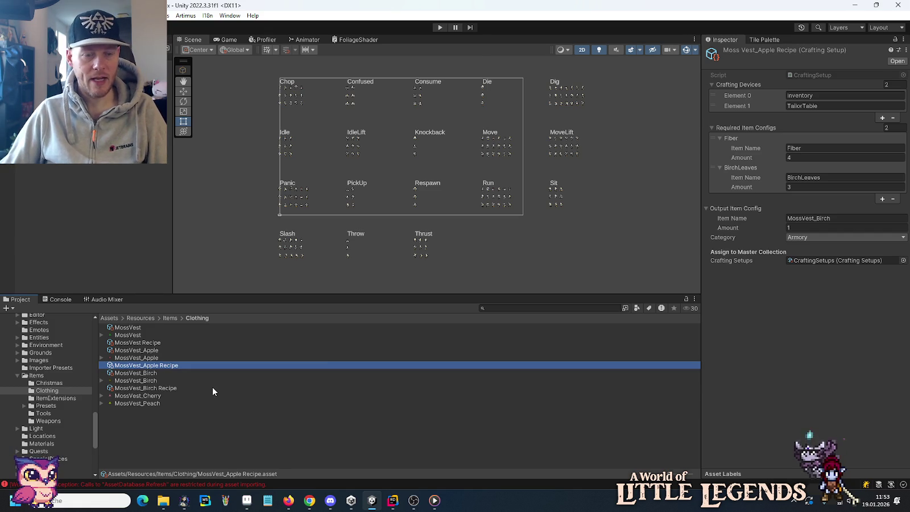
# Assign the recipe to the CraftingSetups collection and open that collection.
pyautogui.click(902, 261)
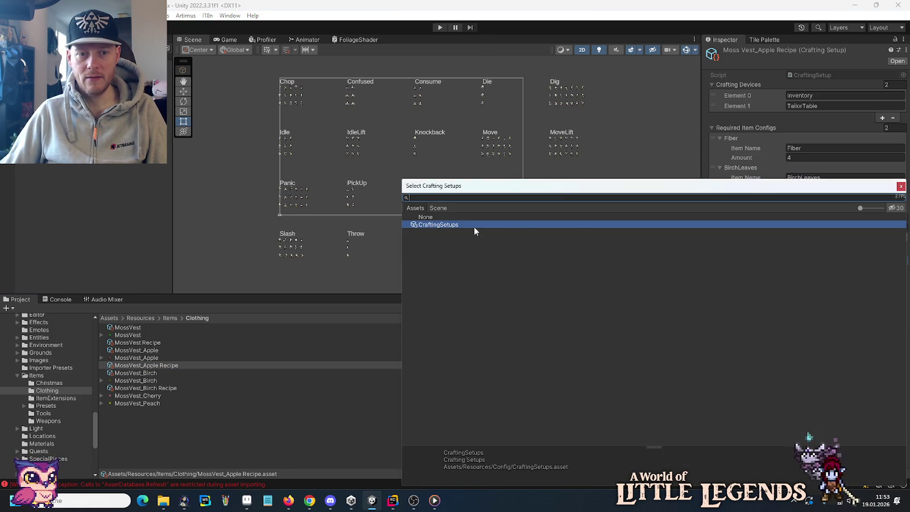
pyautogui.press('Escape')
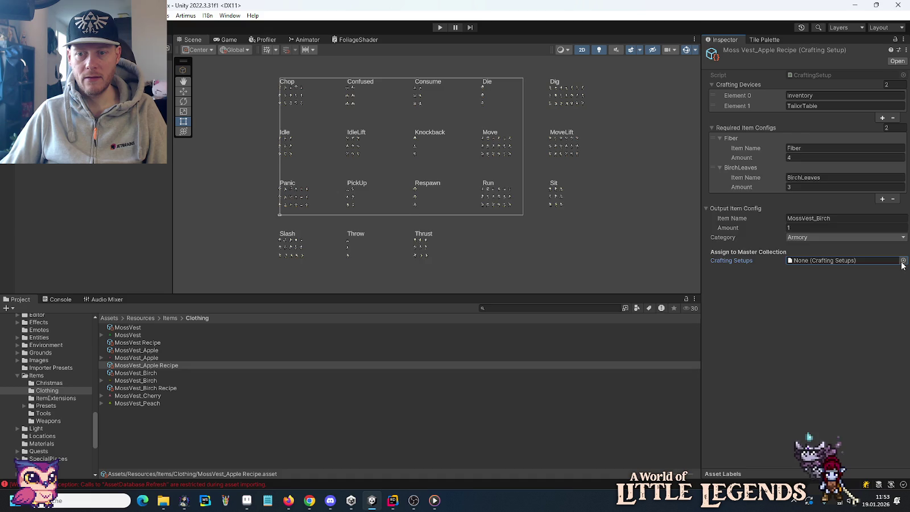
pyautogui.click(902, 261)
pyautogui.doubleClick(432, 227)
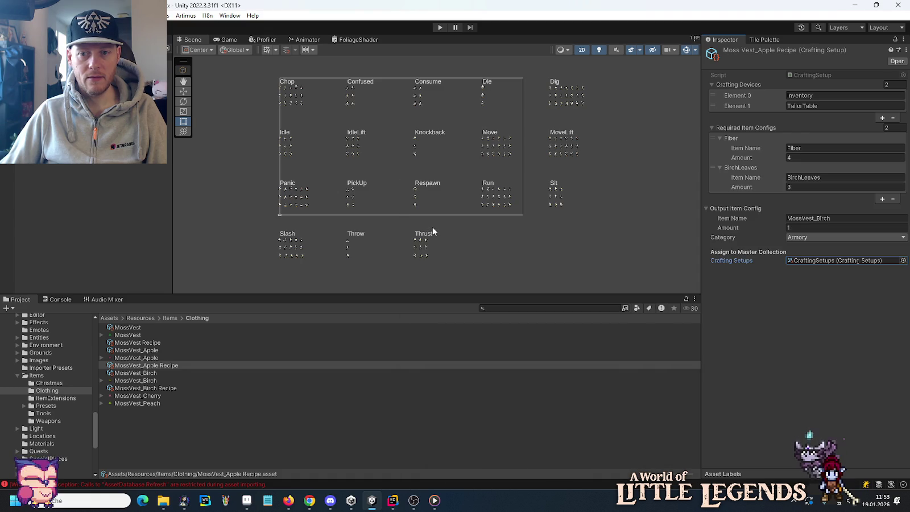
pyautogui.click(828, 264)
pyautogui.click(144, 412)
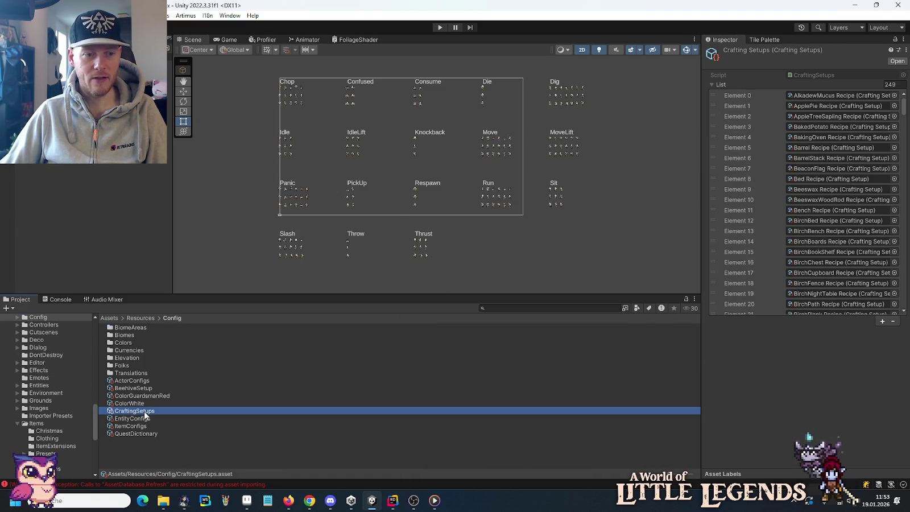
# Find MossVest_Apple Recipe at Element 160 of CraftingSetups and reopen its settings.
pyautogui.moveTo(904, 106); pyautogui.dragTo(903, 232)
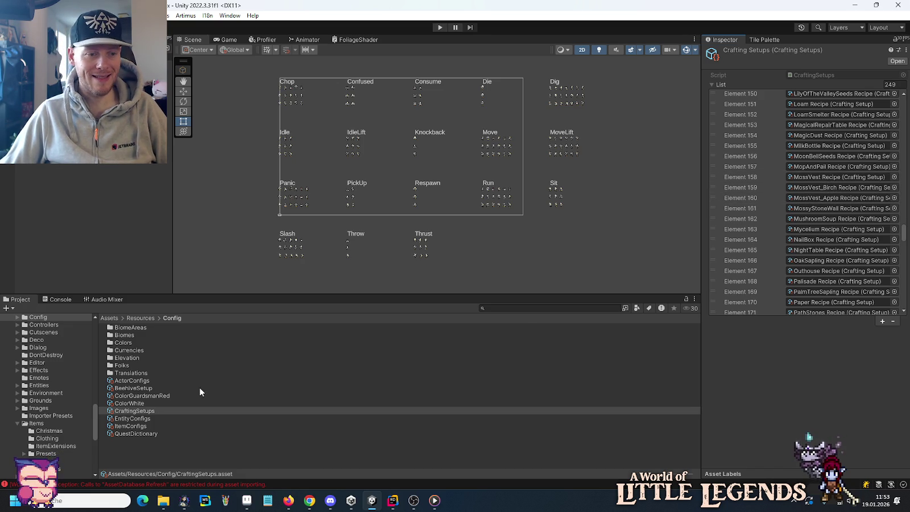
pyautogui.click(825, 198)
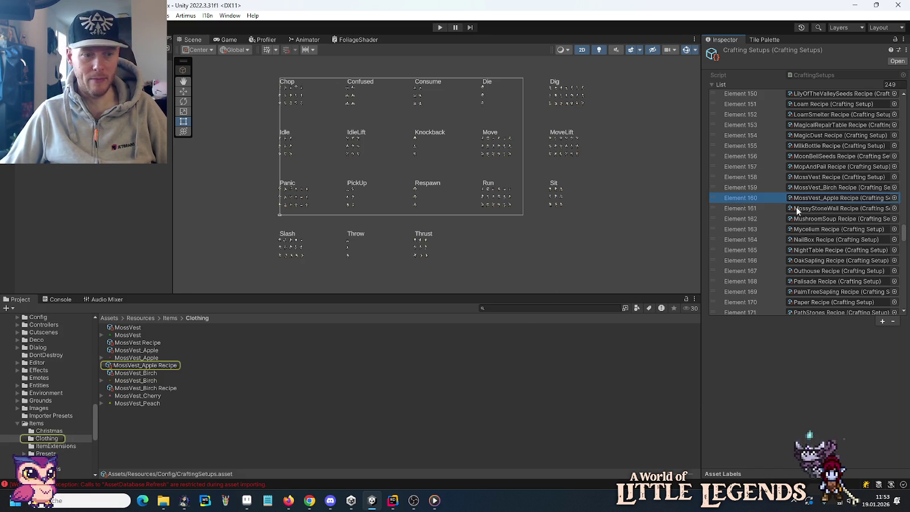
pyautogui.click(170, 367)
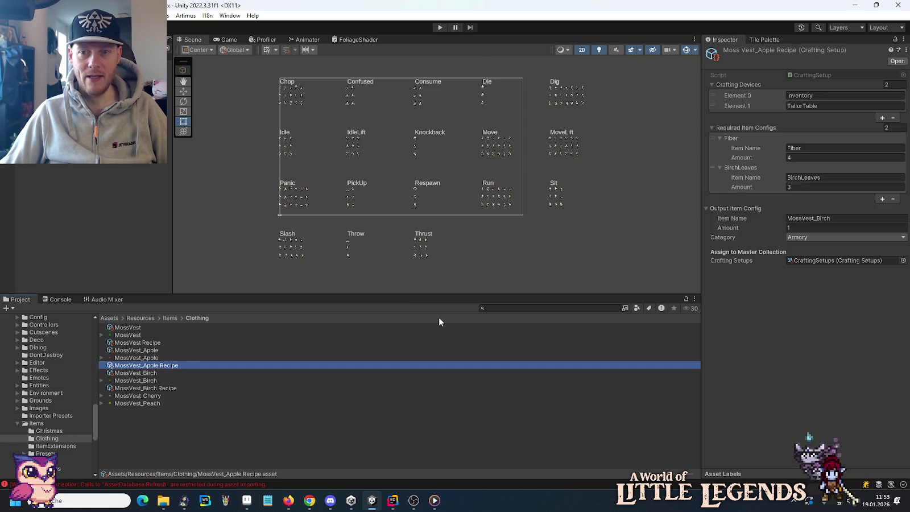
# Change the recipe's ingredient to AppleLeaves and its output item to MossVest_Apple.
pyautogui.click(807, 177)
pyautogui.click(802, 177)
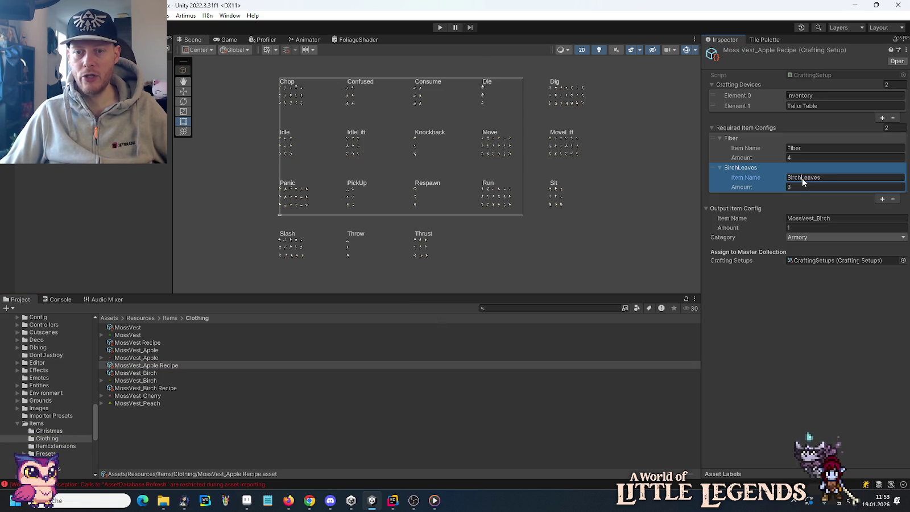
pyautogui.press('BackSpace')
pyautogui.press('BackSpace')
pyautogui.press('BackSpace')
pyautogui.write('Apple')
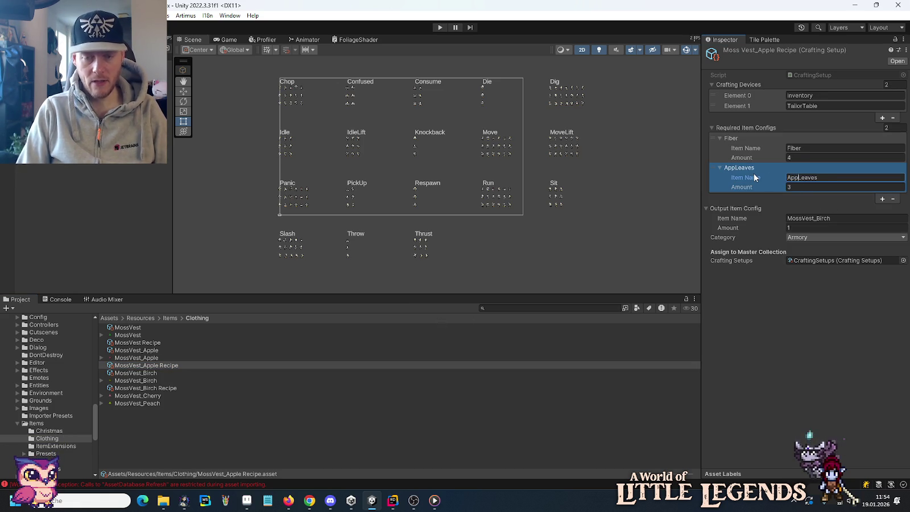
pyautogui.click(788, 304)
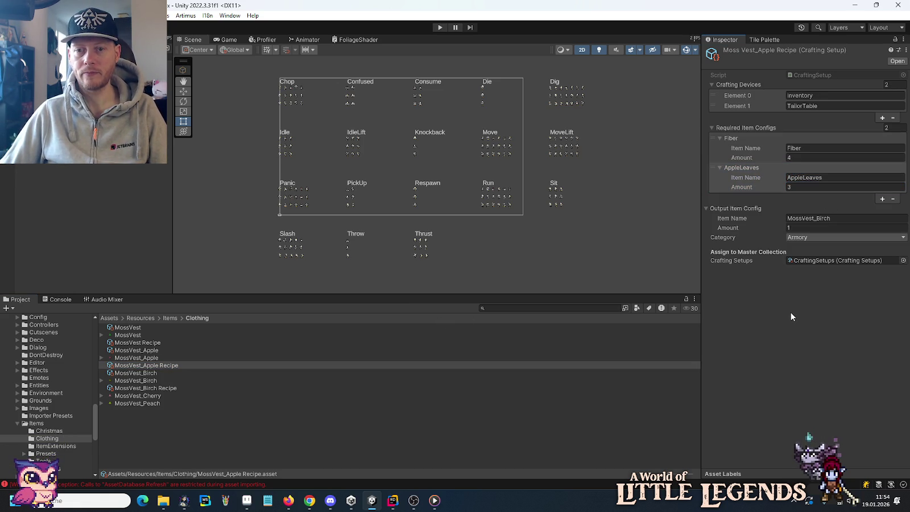
pyautogui.click(802, 218)
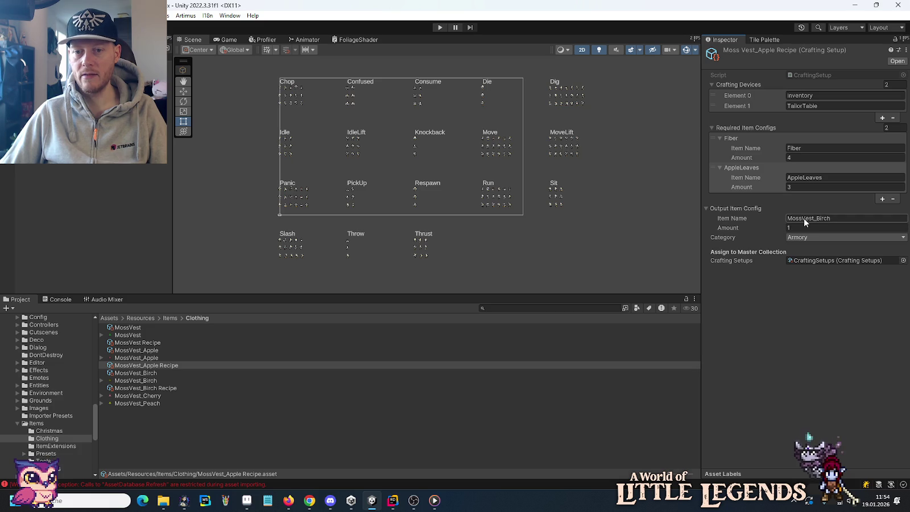
pyautogui.click(833, 218)
pyautogui.press('BackSpace')
pyautogui.press('BackSpace')
pyautogui.press('BackSpace')
pyautogui.press('BackSpace')
pyautogui.press('BackSpace')
pyautogui.write('pple')
pyautogui.click(815, 325)
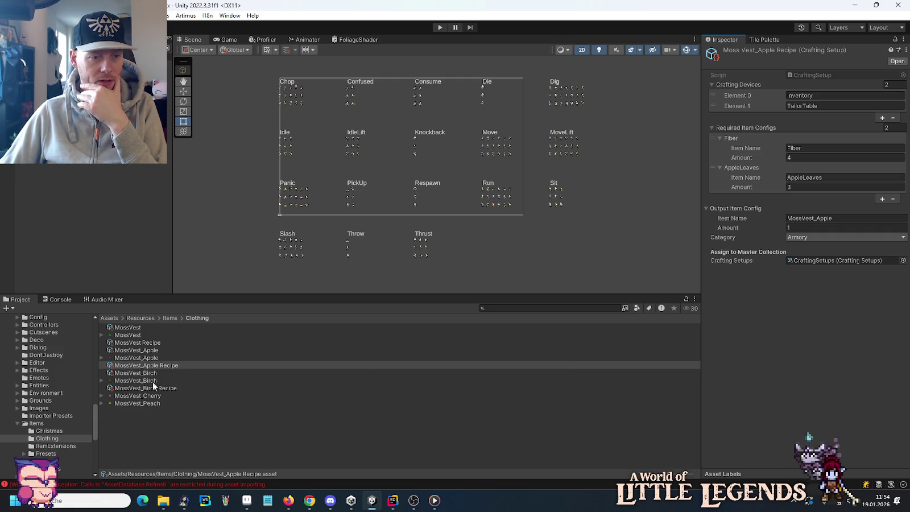
# Duplicate the MossVest_Birch item and begin renaming the copy to MossVest_Cherry.
pyautogui.click(152, 373)
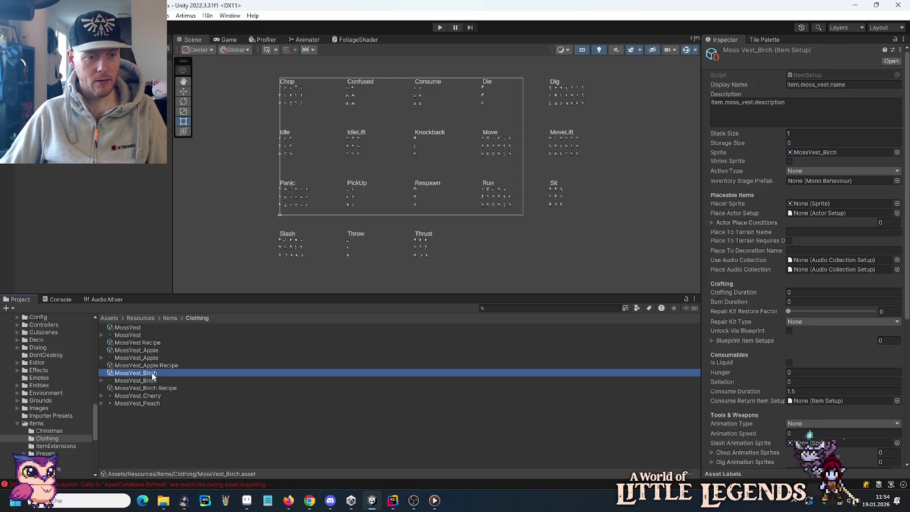
pyautogui.hotkey('ctrl', 'd')
pyautogui.press('F2')
pyautogui.press('BackSpace')
pyautogui.press('BackSpace')
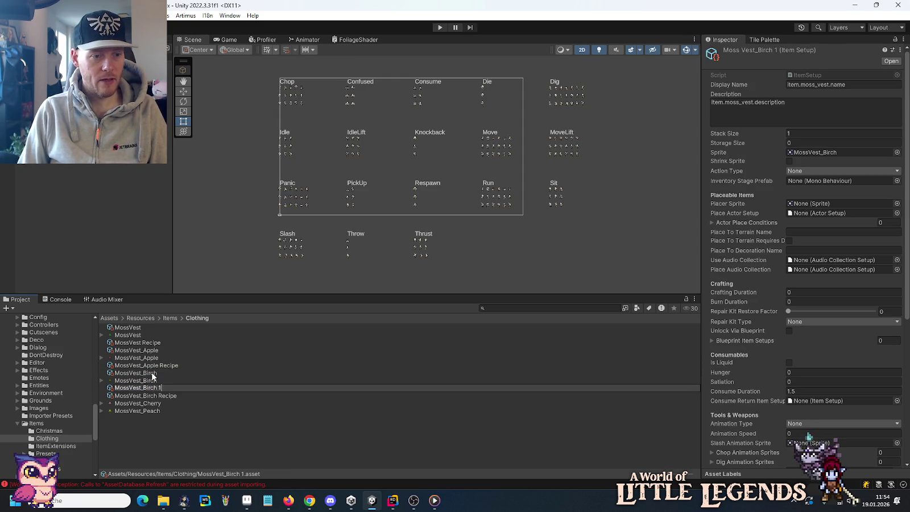
pyautogui.press('BackSpace')
pyautogui.press('BackSpace')
pyautogui.press('BackSpace')
pyautogui.write('Che')
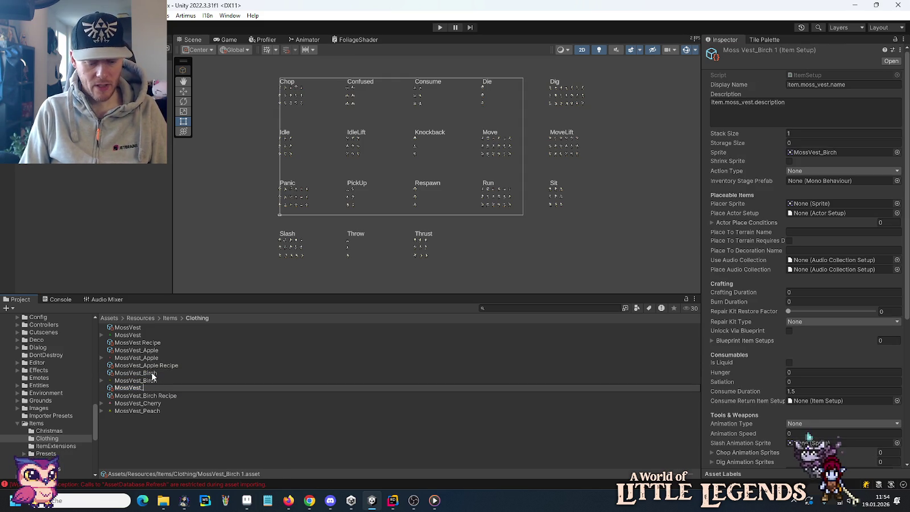
pyautogui.write('rry')
pyautogui.press('Return')
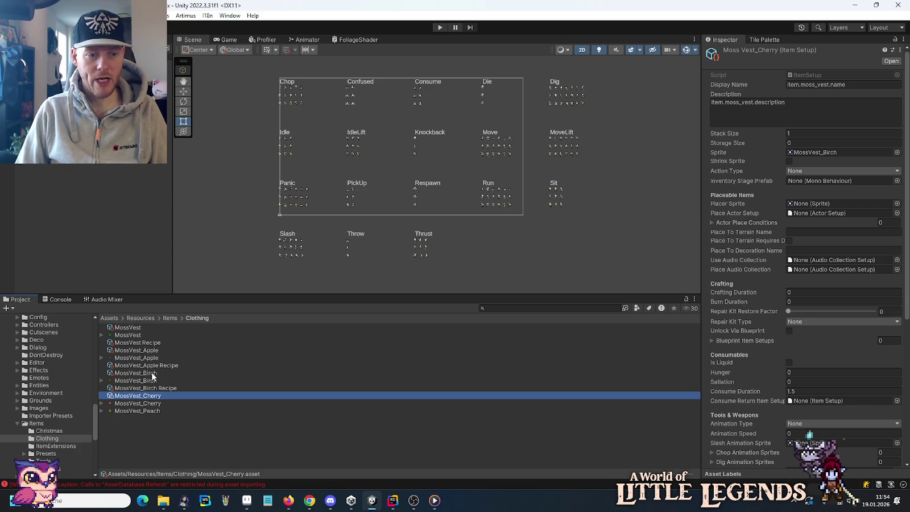
pyautogui.scroll(-8, 807, 284)
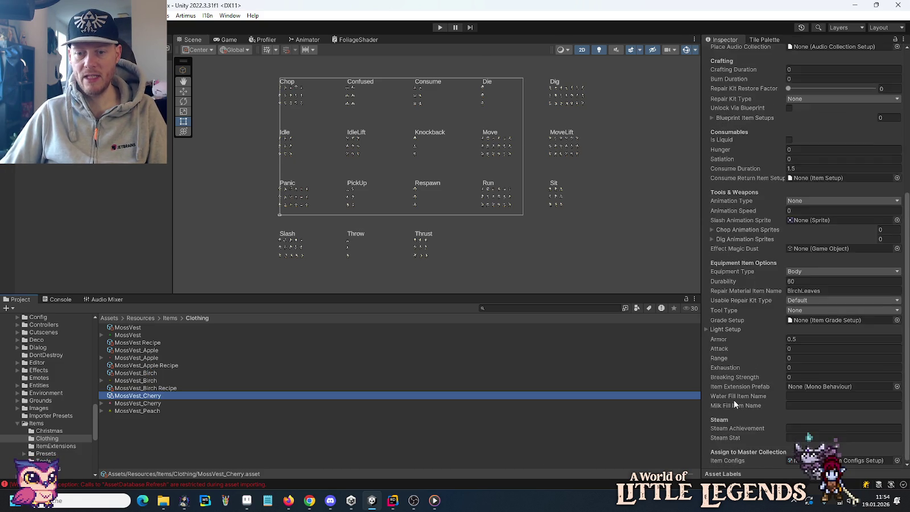
pyautogui.scroll(-1, 774, 420)
pyautogui.click(813, 460)
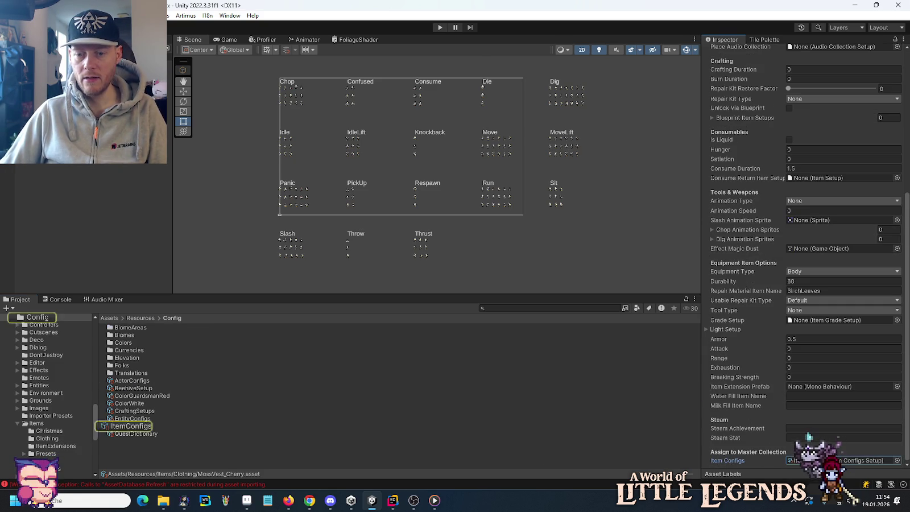
pyautogui.click(130, 425)
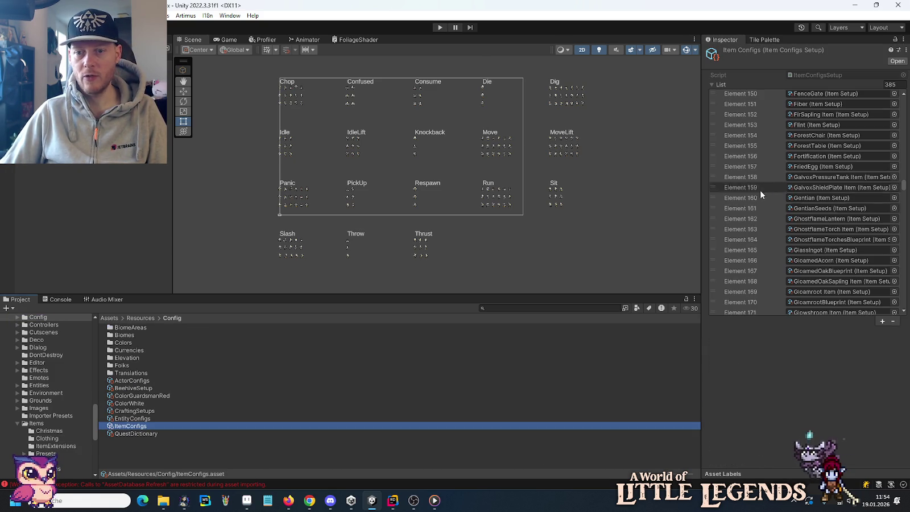
pyautogui.moveTo(903, 184); pyautogui.dragTo(903, 230)
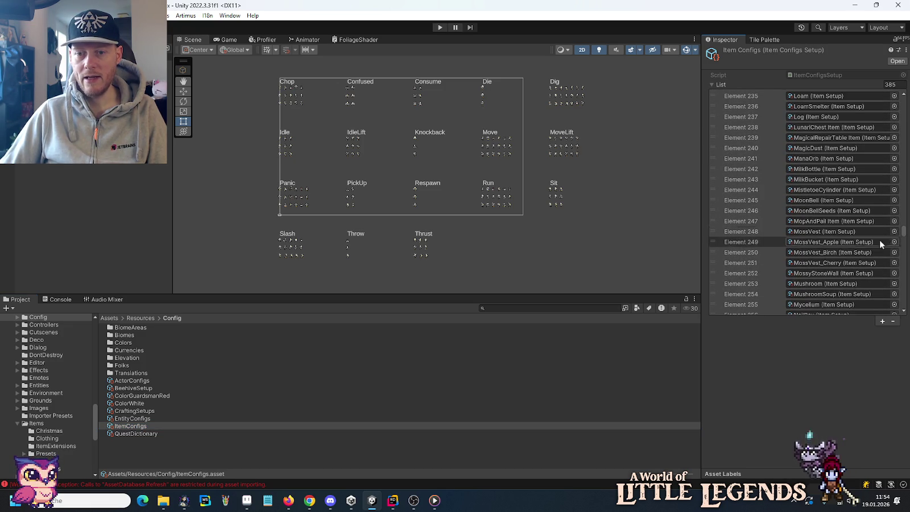
pyautogui.click(818, 262)
pyautogui.click(147, 394)
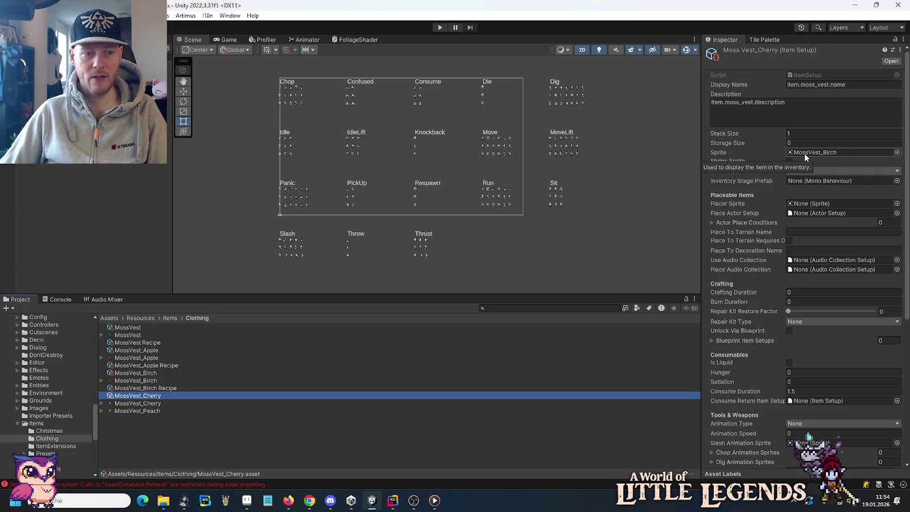
# Assign the MossVest_Cherry sprite to the MossVest_Cherry item.
pyautogui.click(897, 152)
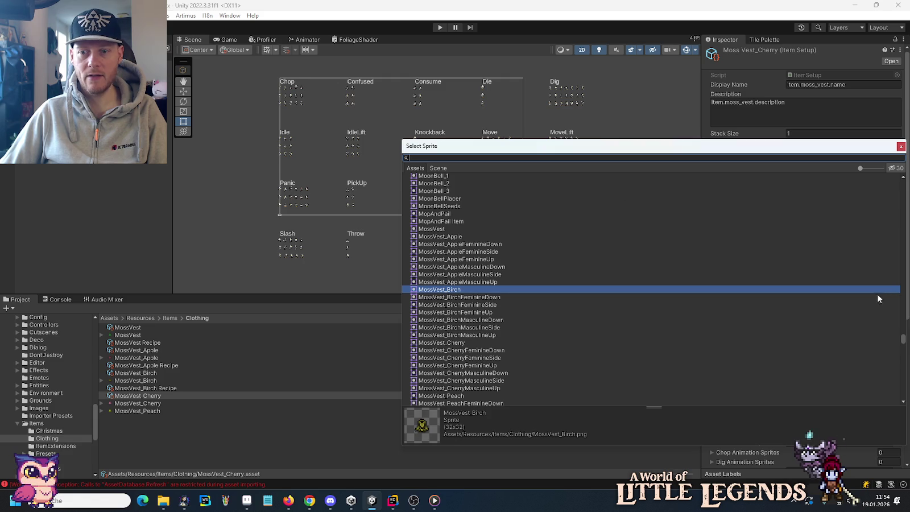
pyautogui.write('MossVest_Cherry')
pyautogui.doubleClick(448, 177)
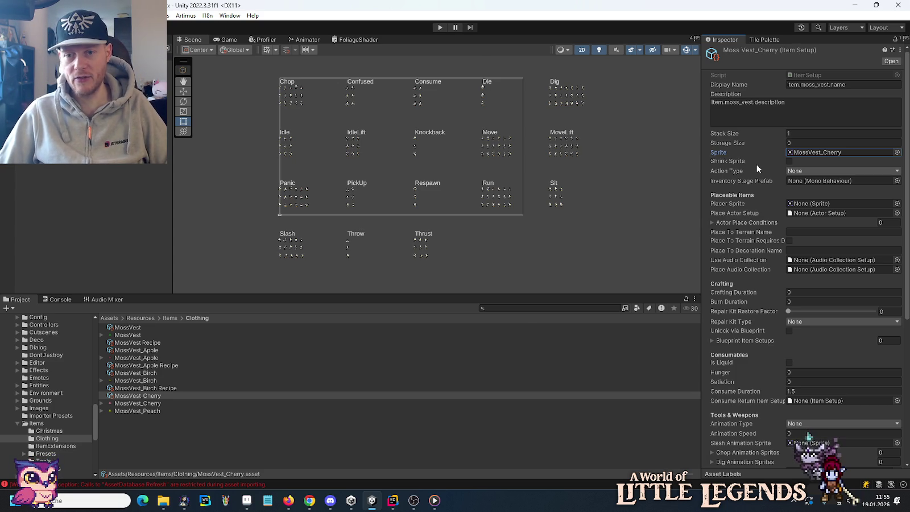
# Change the Repair Material Item Name from BirchLeaves to CherryLeaves.
pyautogui.scroll(-5, 748, 199)
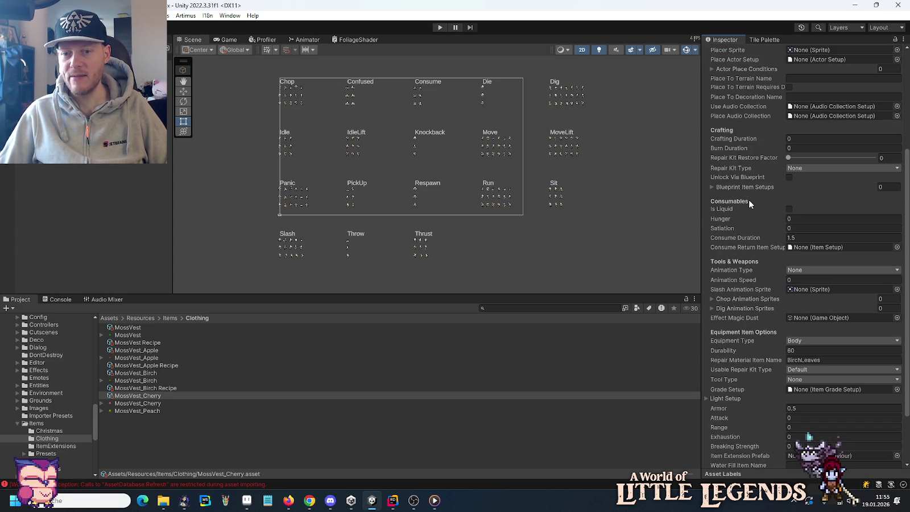
pyautogui.scroll(-2, 748, 199)
pyautogui.click(803, 291)
pyautogui.click(802, 292)
pyautogui.hotkey('shift', 'Home')
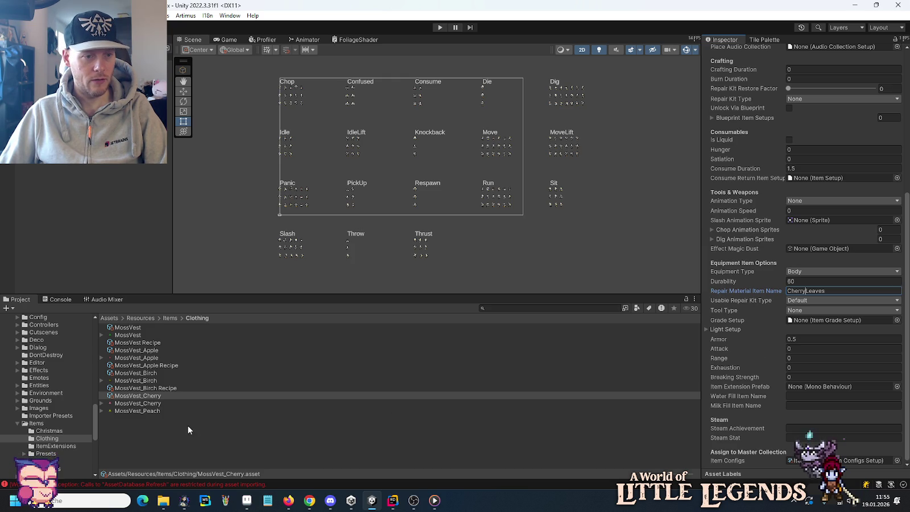
# Duplicate the MossVest_Birch Recipe and rename the copy MossVest_Cherry Recipe.
pyautogui.click(165, 388)
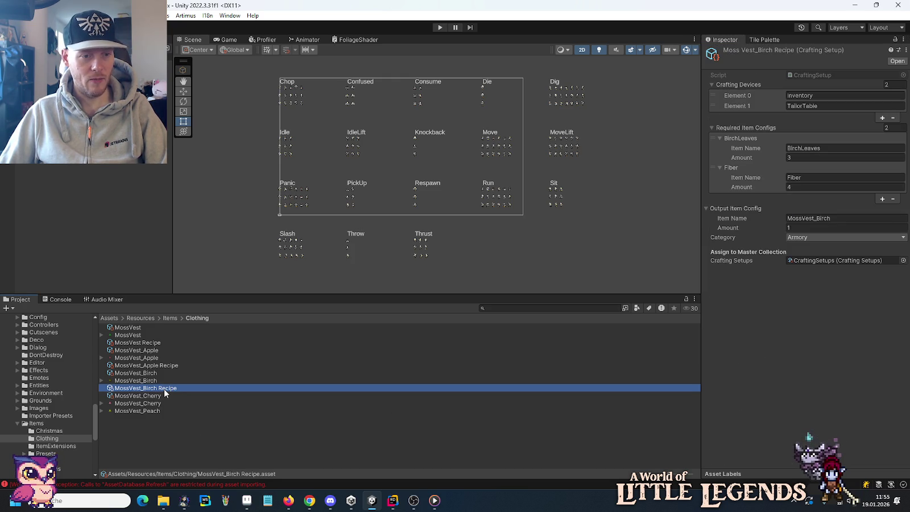
pyautogui.hotkey('ctrl', 'd')
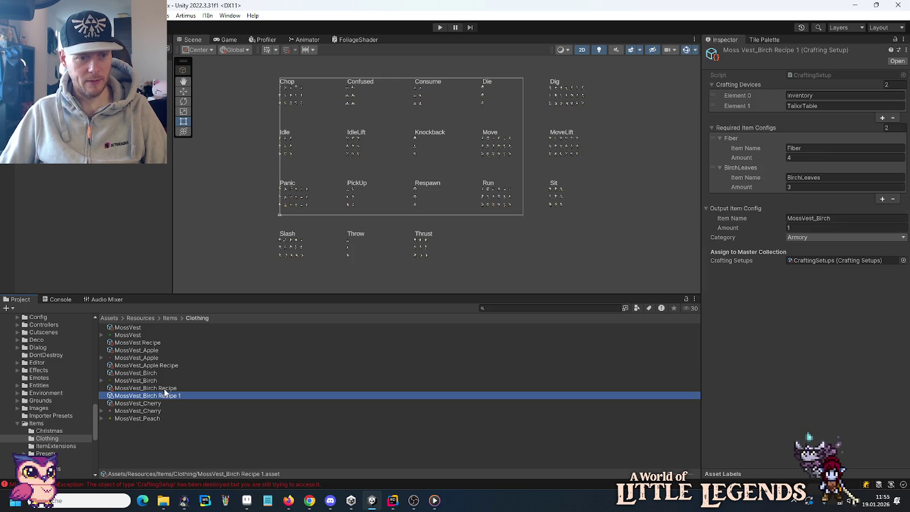
pyautogui.press('F2')
pyautogui.press('End')
pyautogui.press('BackSpace')
pyautogui.press('BackSpace')
pyautogui.press('BackSpace')
pyautogui.press('BackSpace')
pyautogui.write('Cherry')
pyautogui.press('Return')
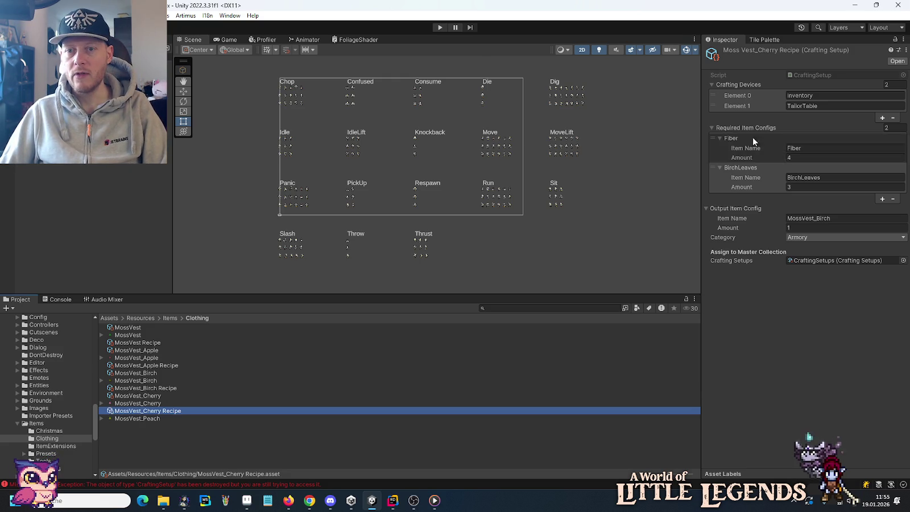
# Change the recipe's ingredient to CherryLeaves and its output item to MossVest_Cherry.
pyautogui.click(796, 178)
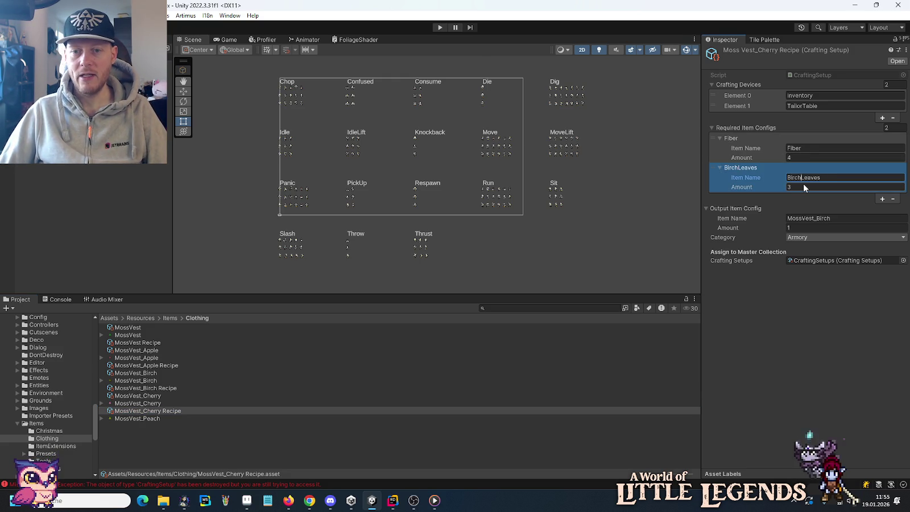
pyautogui.press('Home')
pyautogui.press('Delete')
pyautogui.press('Delete')
pyautogui.press('Delete')
pyautogui.write('Cherry')
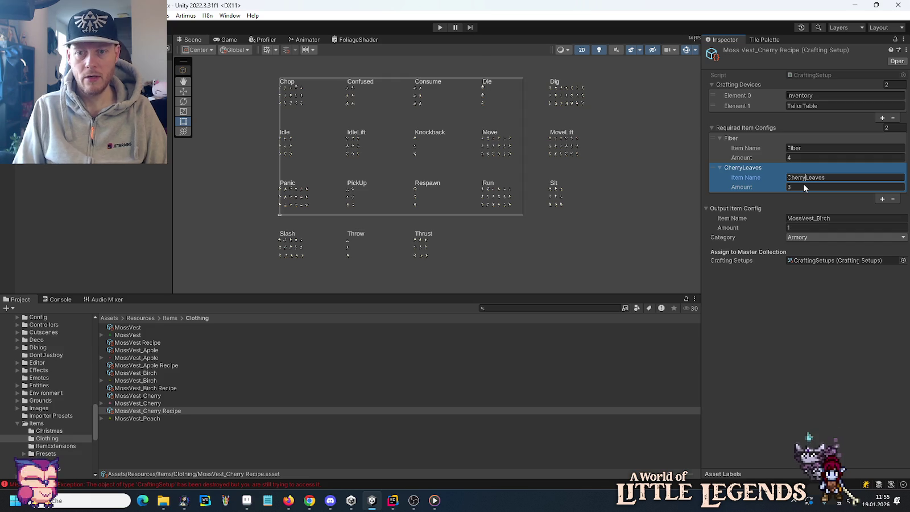
pyautogui.click(841, 217)
pyautogui.doubleClick(851, 218)
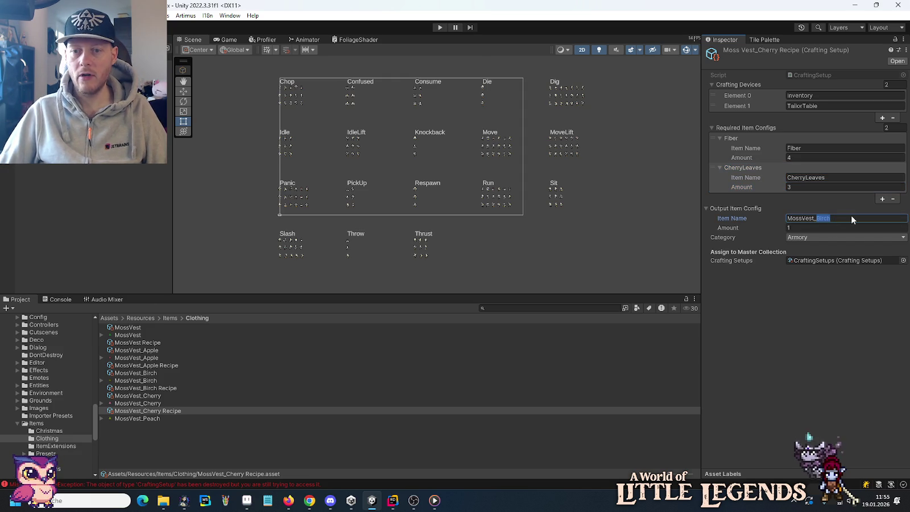
pyautogui.write('Cherry')
pyautogui.press('Return')
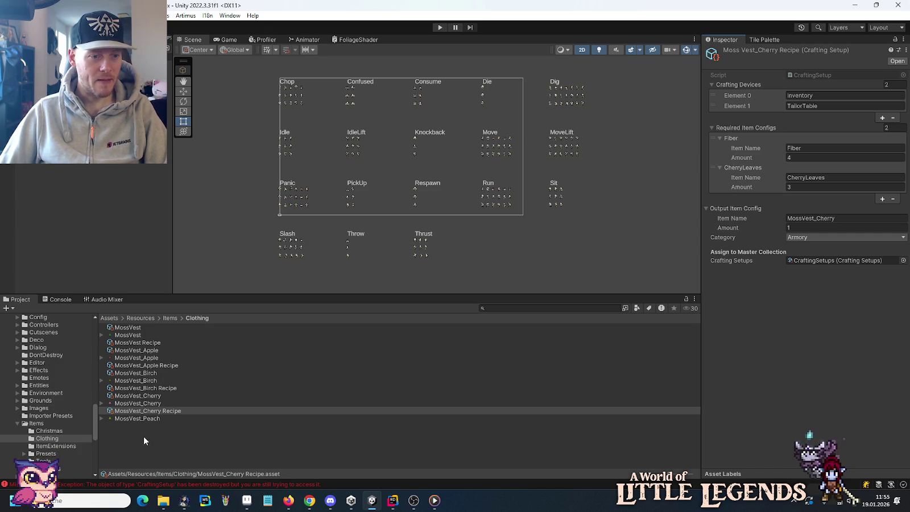
pyautogui.click(143, 394)
# Duplicate the MossVest_Cherry item and rename the copy MossVest_Peach.
pyautogui.hotkey('ctrl', 'd')
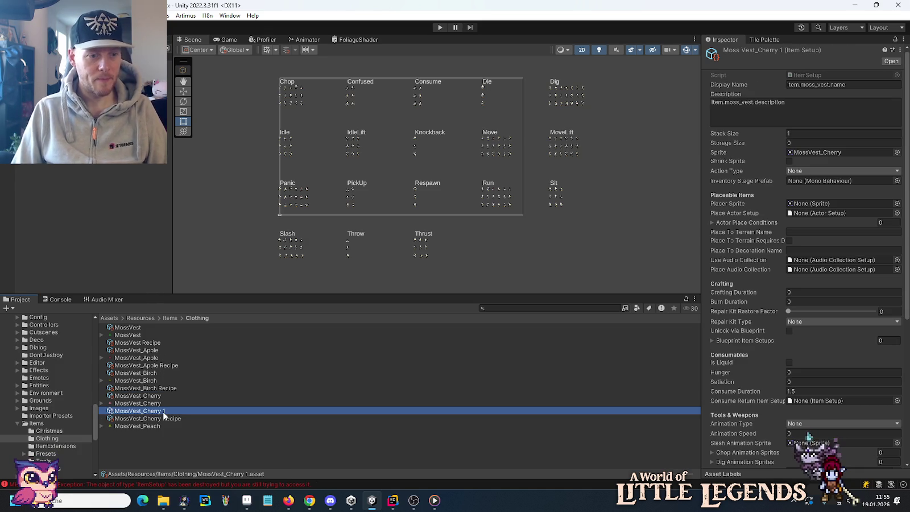
pyautogui.click(163, 410)
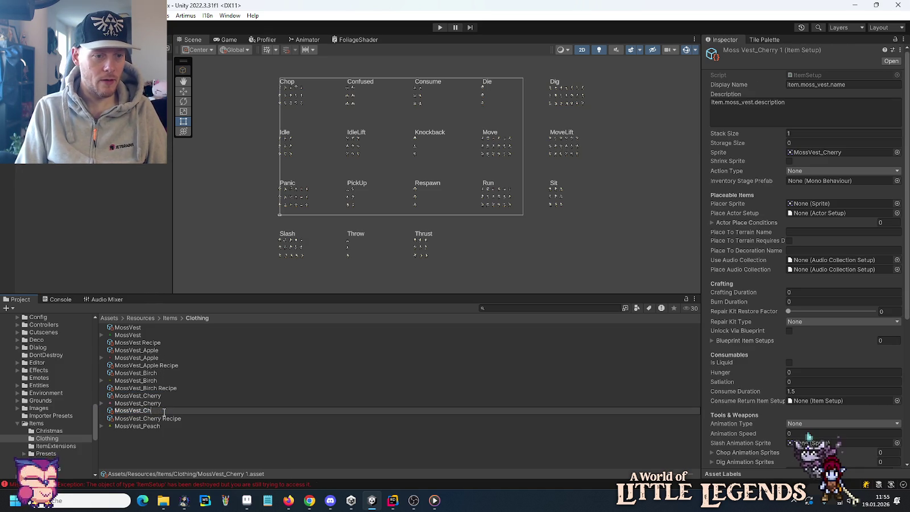
pyautogui.write('Peac')
pyautogui.press('Return')
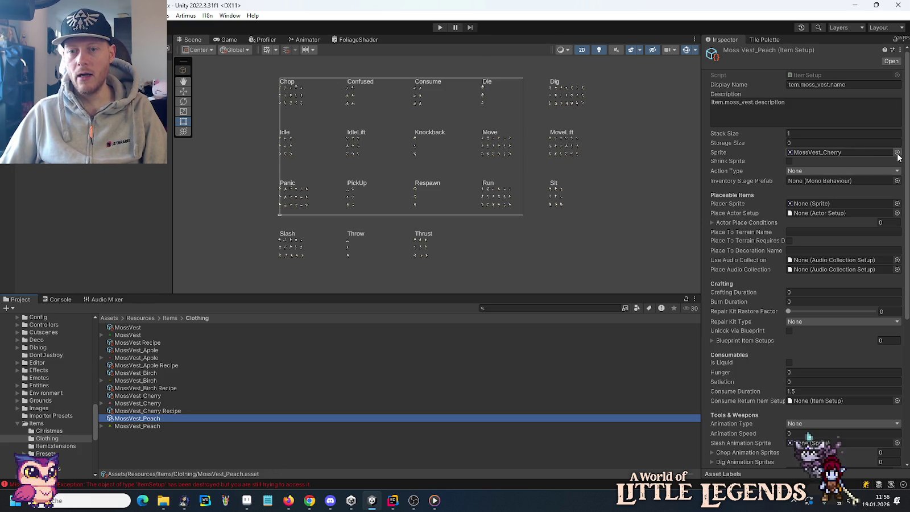
# Assign the MossVest_Peach sprite to the MossVest_Peach item.
pyautogui.click(896, 152)
pyautogui.moveTo(902, 339)
pyautogui.mouseDown()
pyautogui.moveTo(511, 196)
pyautogui.moveTo(457, 188)
pyautogui.mouseUp()
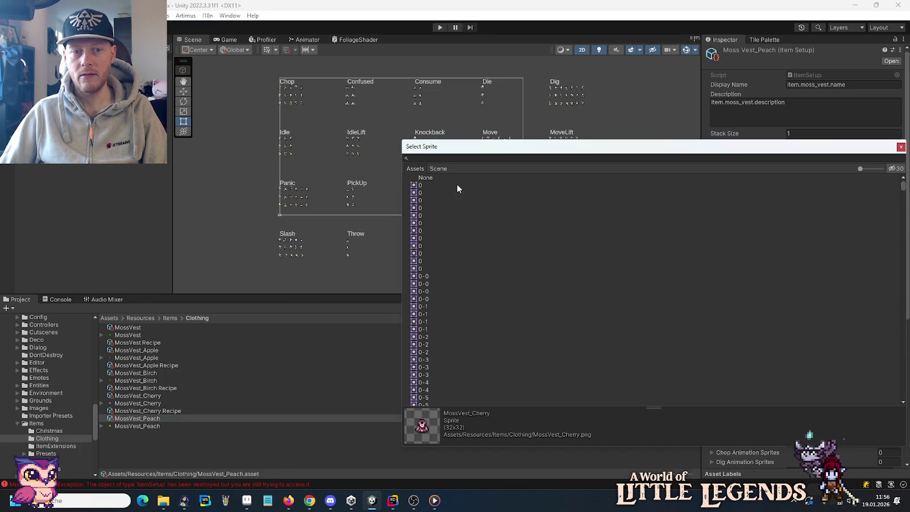
pyautogui.doubleClick(422, 178)
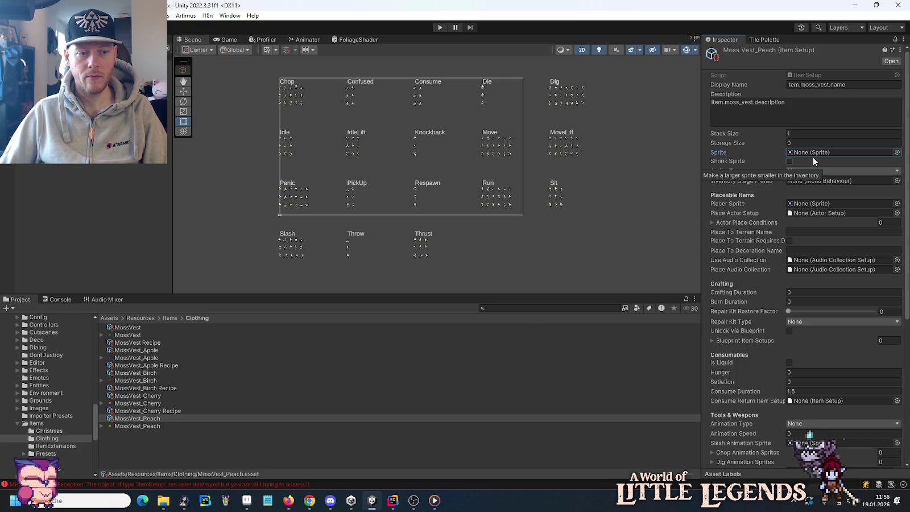
pyautogui.click(798, 144)
pyautogui.click(800, 134)
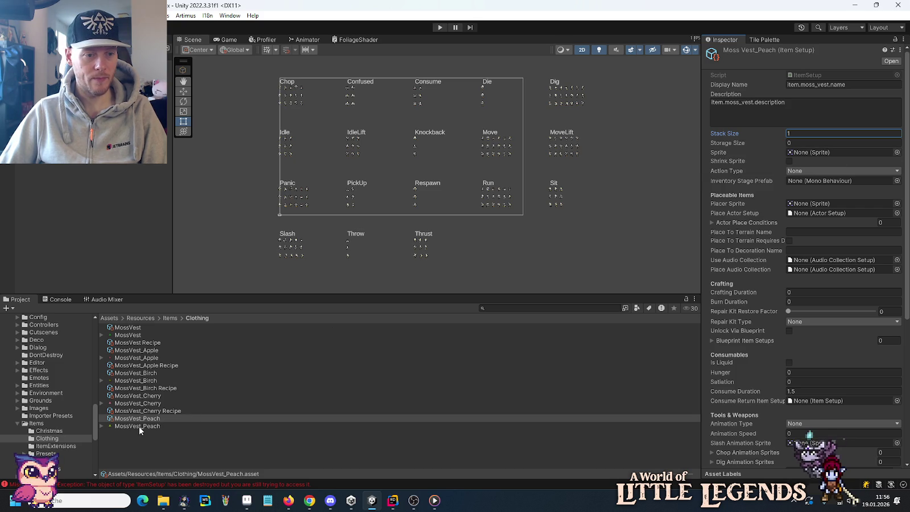
pyautogui.moveTo(139, 426)
pyautogui.mouseDown()
pyautogui.moveTo(622, 292)
pyautogui.moveTo(830, 158)
pyautogui.mouseUp()
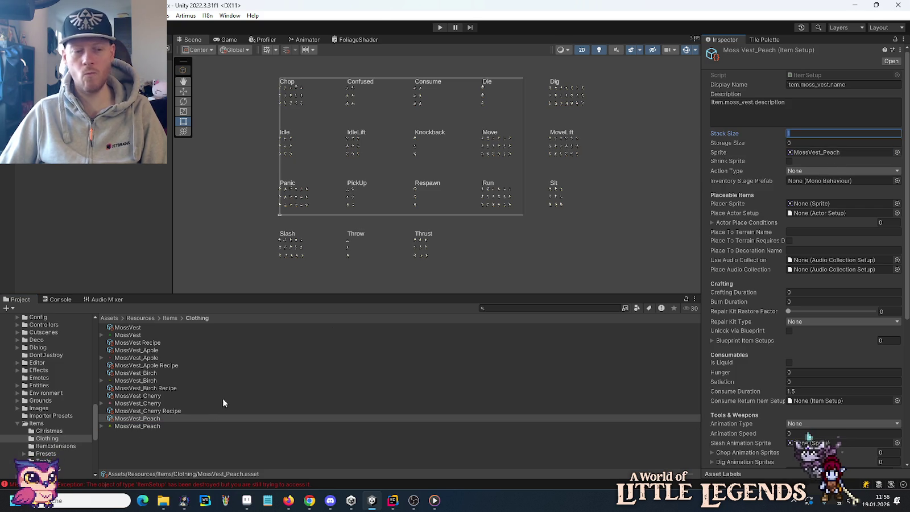
pyautogui.click(149, 397)
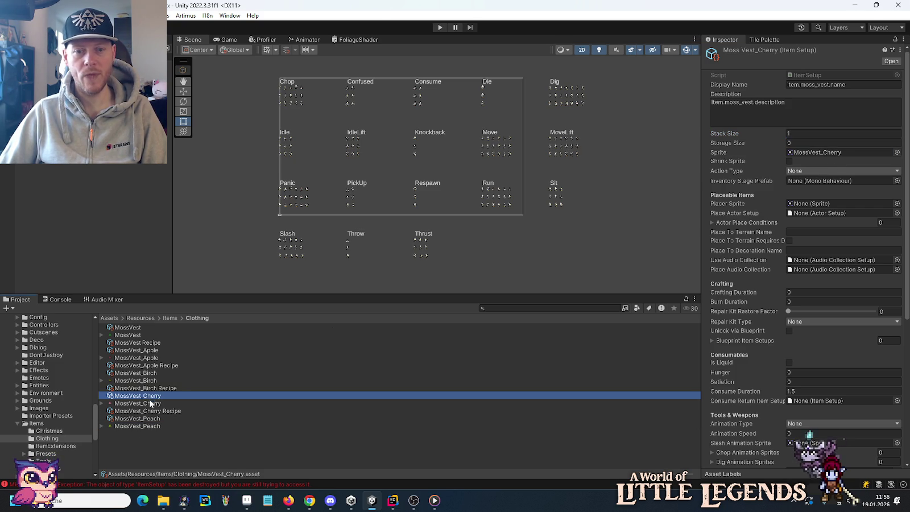
pyautogui.click(149, 420)
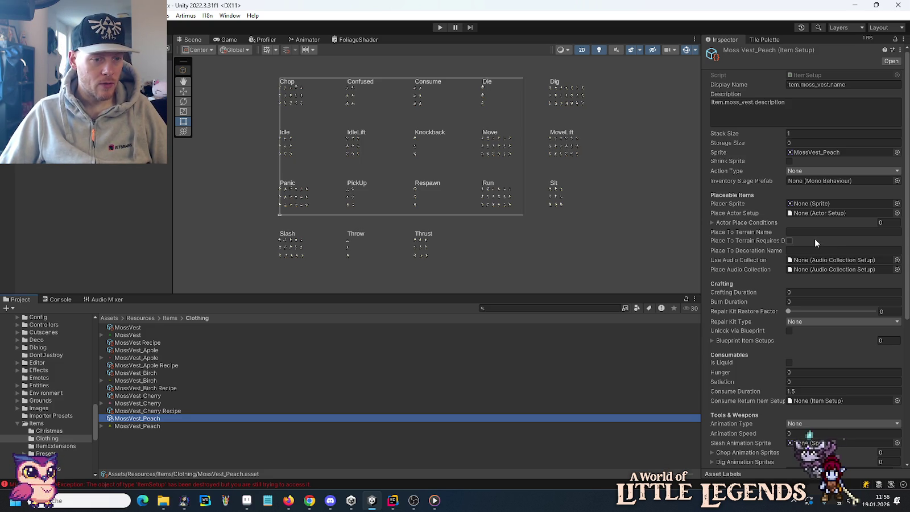
# Set the peach vest's Repair Material Item Name to PeachLeaves.
pyautogui.moveTo(906, 177)
pyautogui.mouseDown()
pyautogui.moveTo(901, 272)
pyautogui.moveTo(878, 335)
pyautogui.mouseUp()
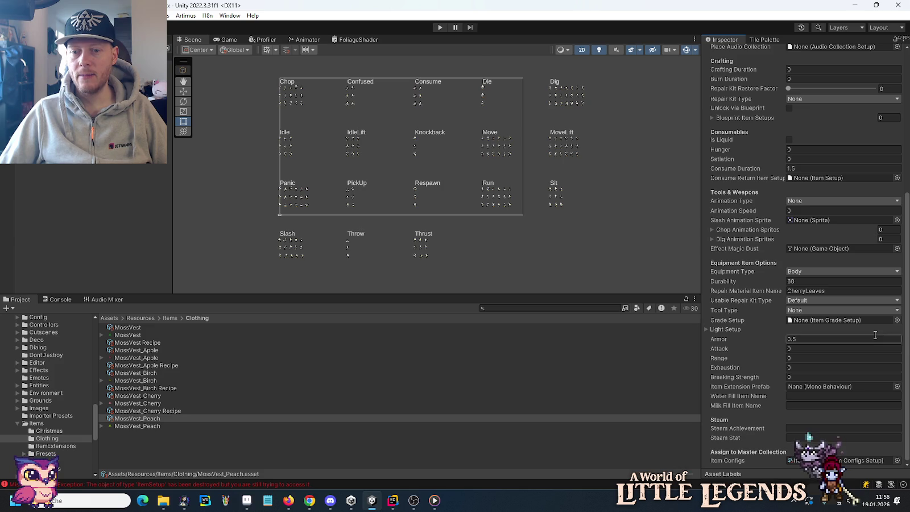
pyautogui.click(810, 290)
pyautogui.write('Peac')
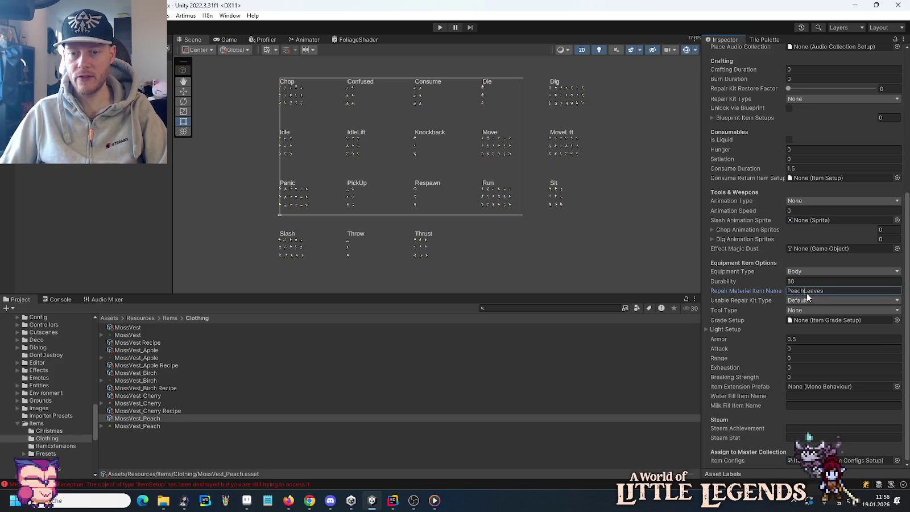
pyautogui.press('Return')
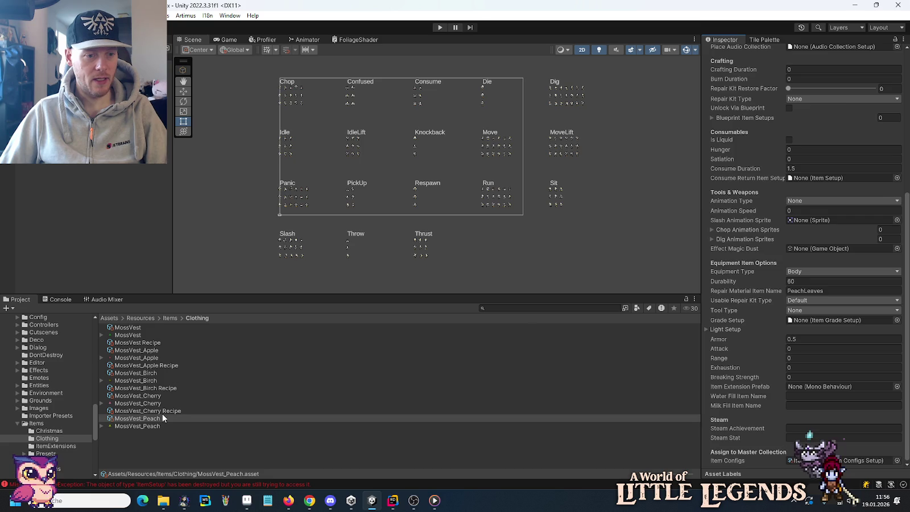
# Duplicate the MossVest_Cherry Recipe and rename the copy MossVest_Peach Recipe.
pyautogui.click(162, 413)
pyautogui.hotkey('ctrl', 'd')
pyautogui.press('F2')
pyautogui.press('End')
pyautogui.press('BackSpace')
pyautogui.press('BackSpace')
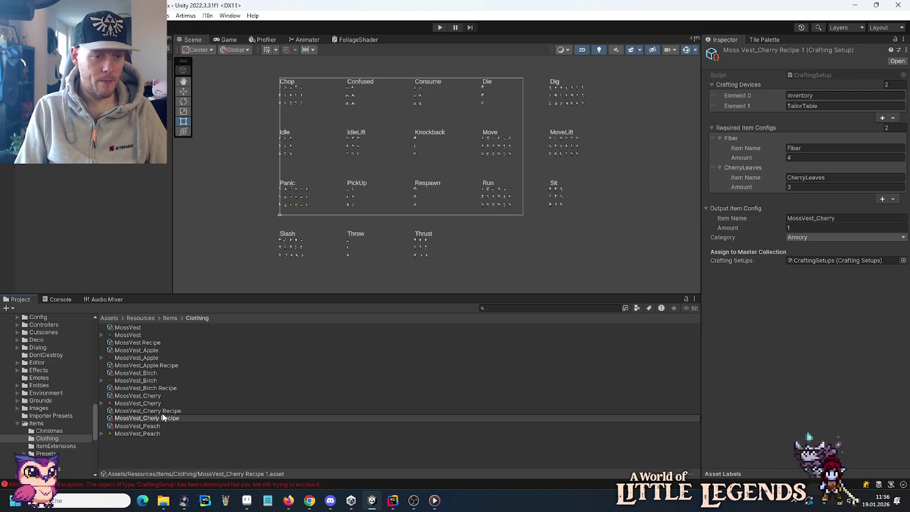
pyautogui.write('Peach')
pyautogui.press('Return')
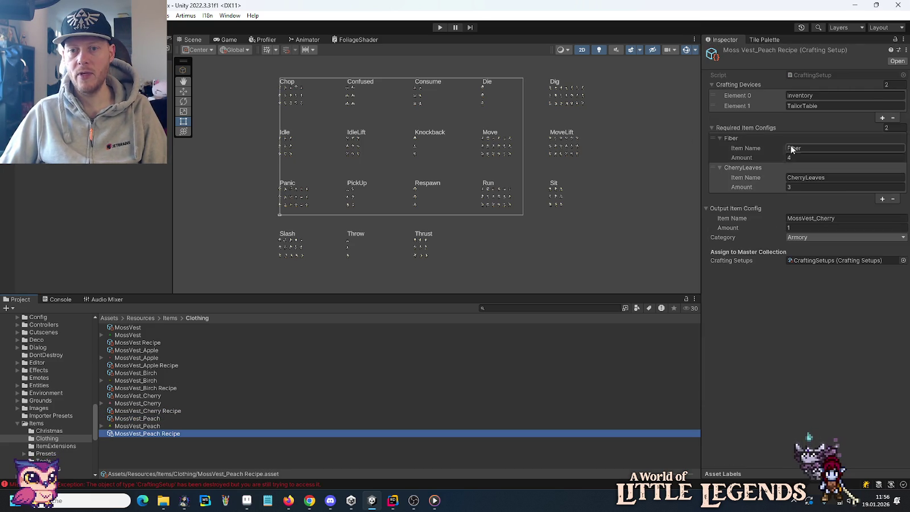
# Change the recipe's ingredient to PeachLeaves and its output item to MossVest_Peach.
pyautogui.click(798, 177)
pyautogui.click(804, 179)
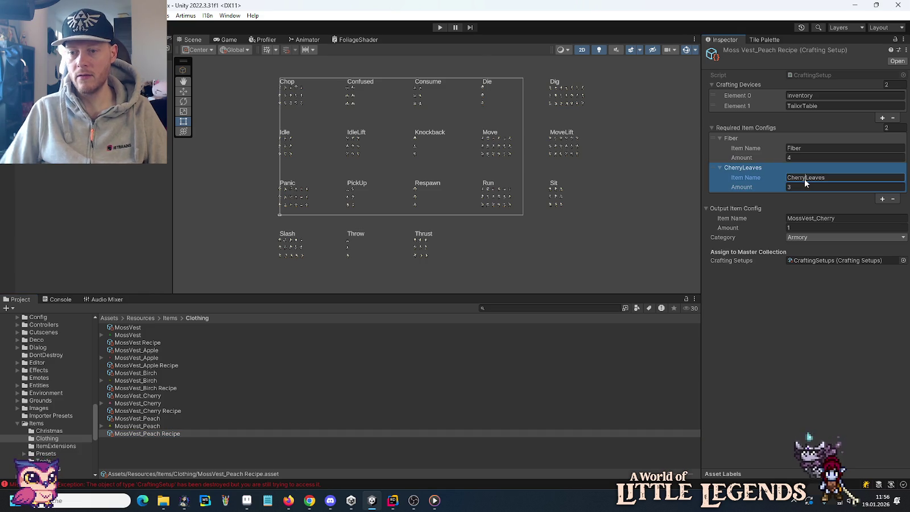
pyautogui.write('Peach')
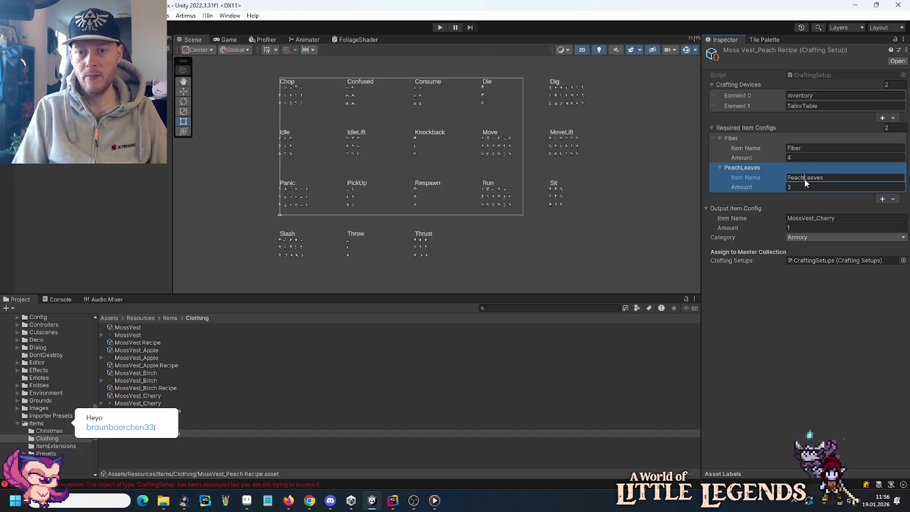
pyautogui.click(843, 217)
pyautogui.click(822, 217)
pyautogui.write('Peac')
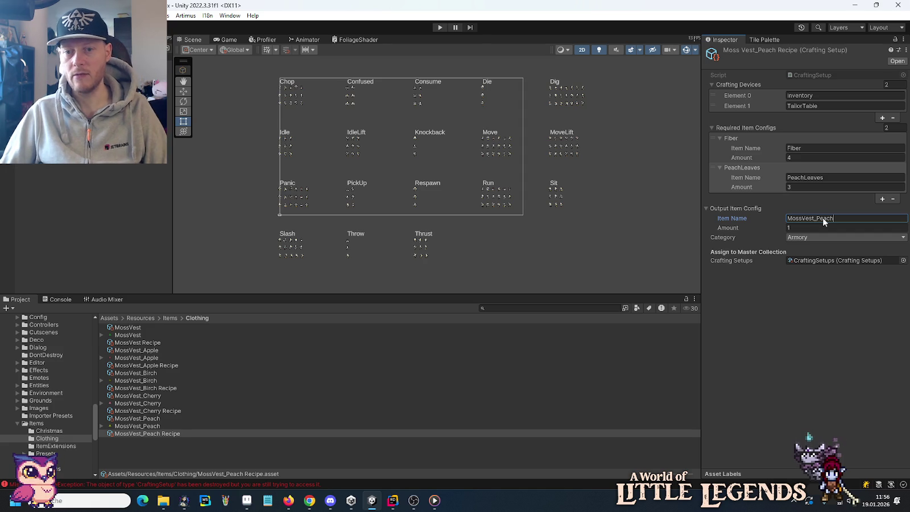
pyautogui.press('Return')
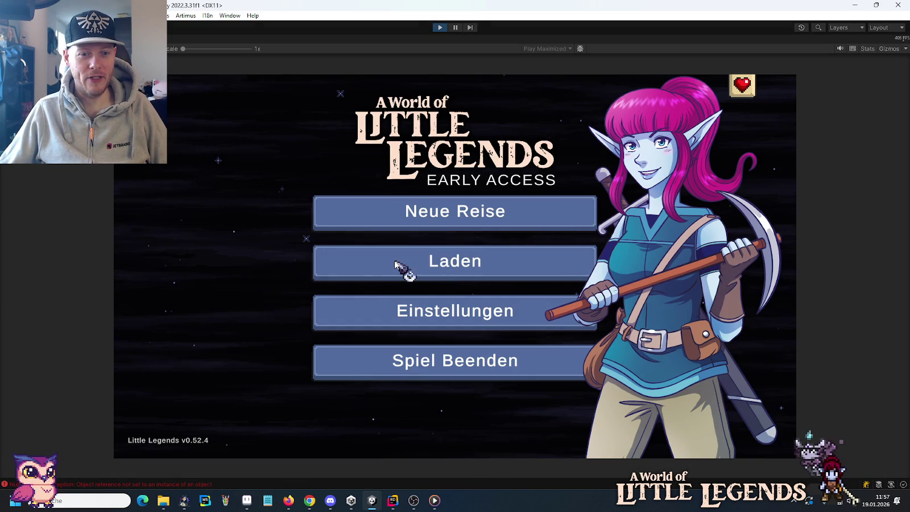
# Load the first saved game and continue past the loading tip screen.
pyautogui.click(396, 263)
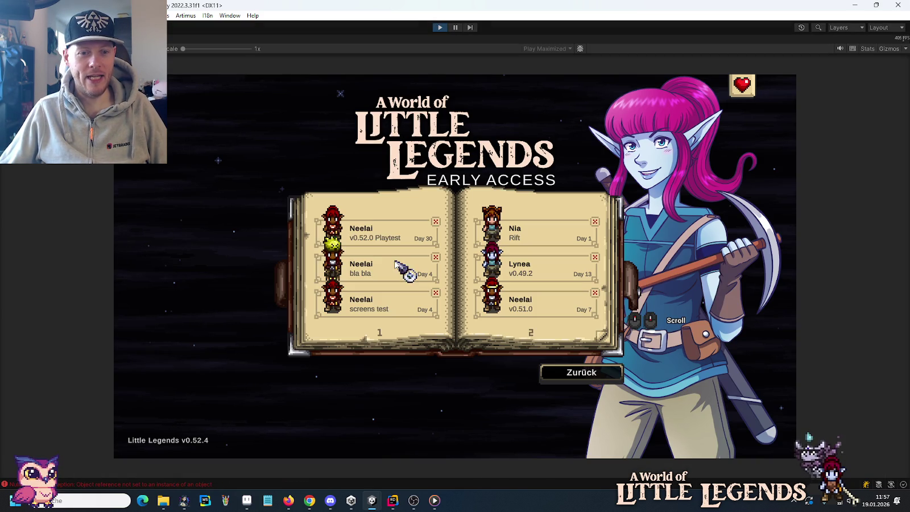
pyautogui.click(377, 235)
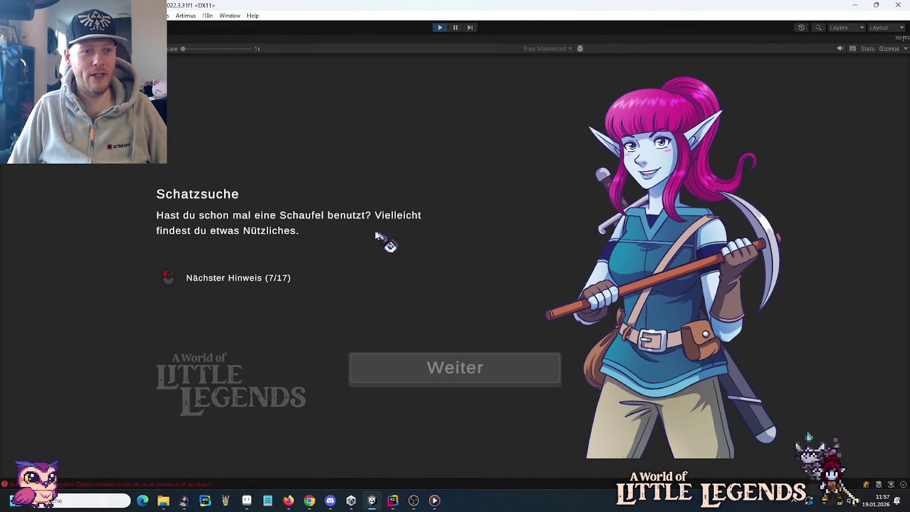
pyautogui.click(493, 371)
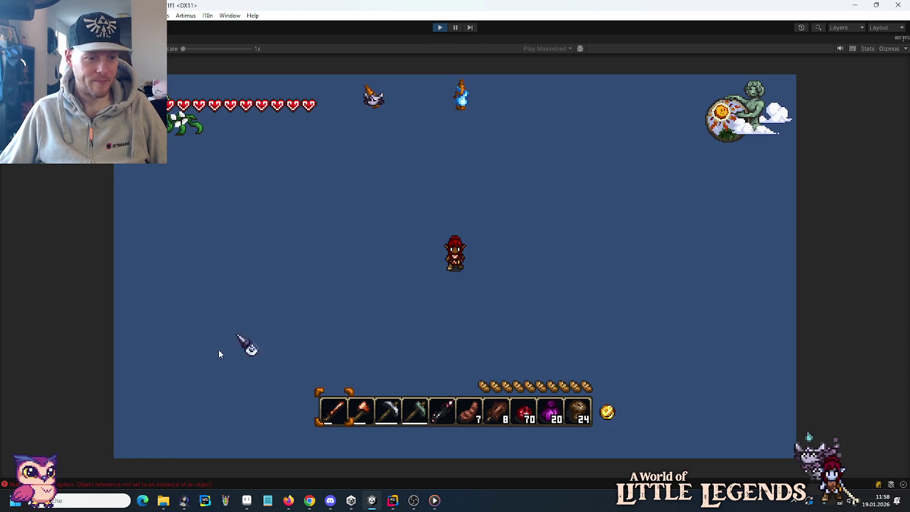
# Review the CraftingSetup NullReference errors in the Console, then stop the game and close it.
pyautogui.click(74, 483)
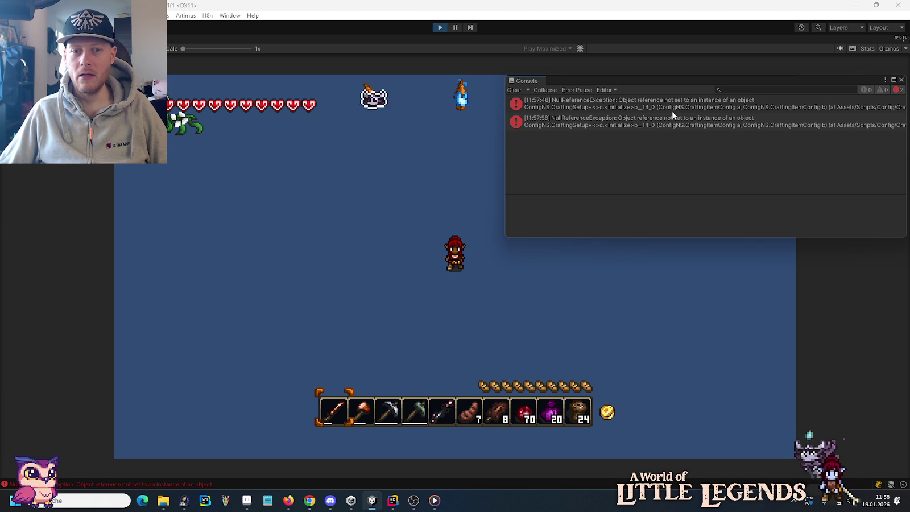
pyautogui.click(437, 29)
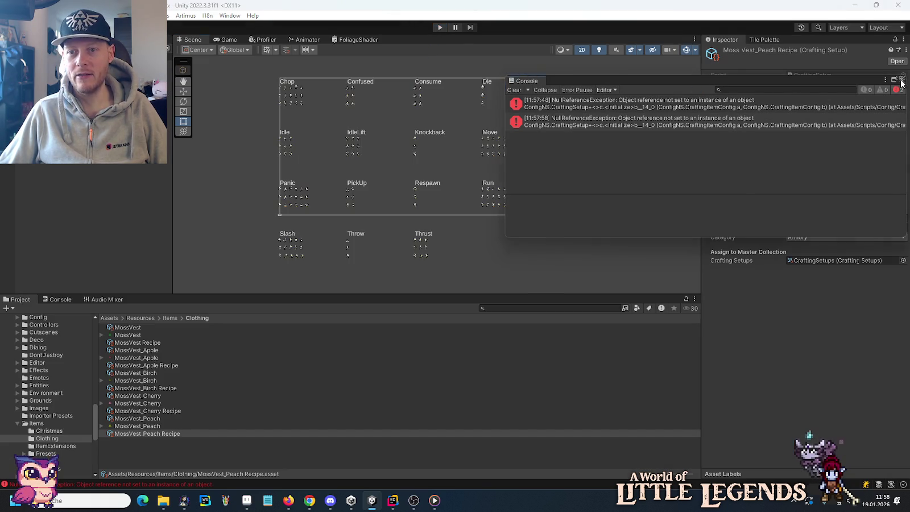
pyautogui.click(901, 79)
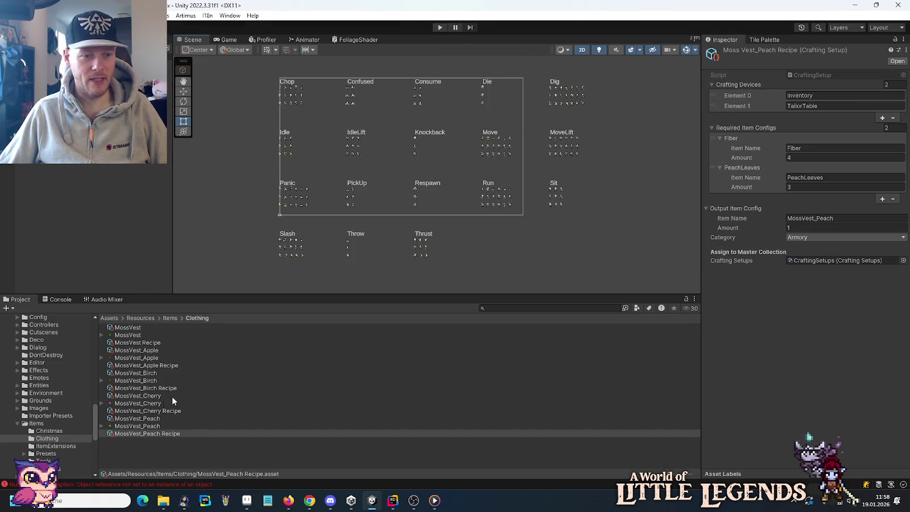
# Inspect the CraftingSetups collection's recipe list.
pyautogui.click(832, 260)
pyautogui.click(134, 410)
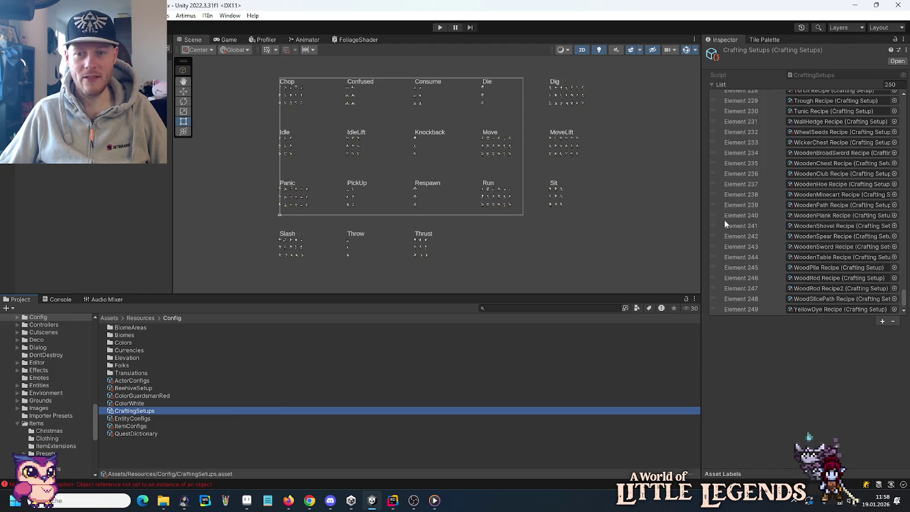
pyautogui.moveTo(904, 300); pyautogui.dragTo(905, 238)
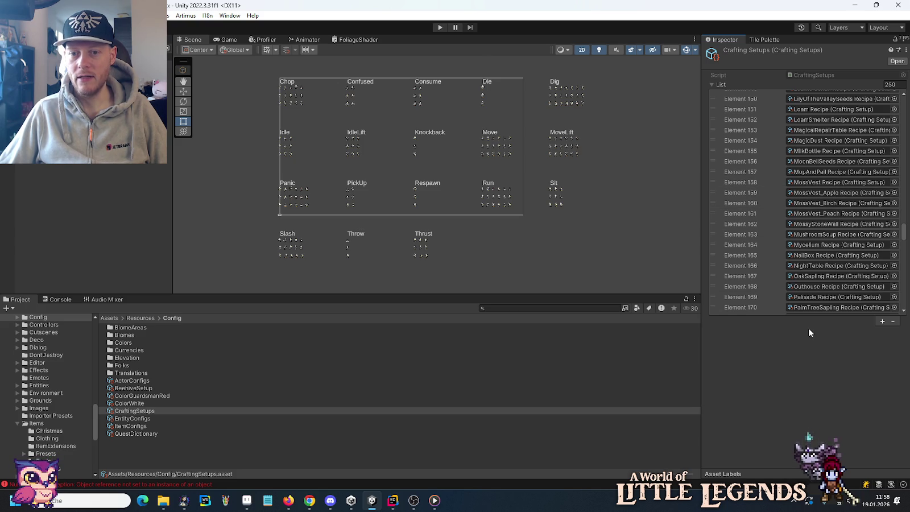
# Reset the MossVest_Peach Recipe's Crafting Setups to None, then back to CraftingSetups.
pyautogui.click(826, 214)
pyautogui.click(158, 433)
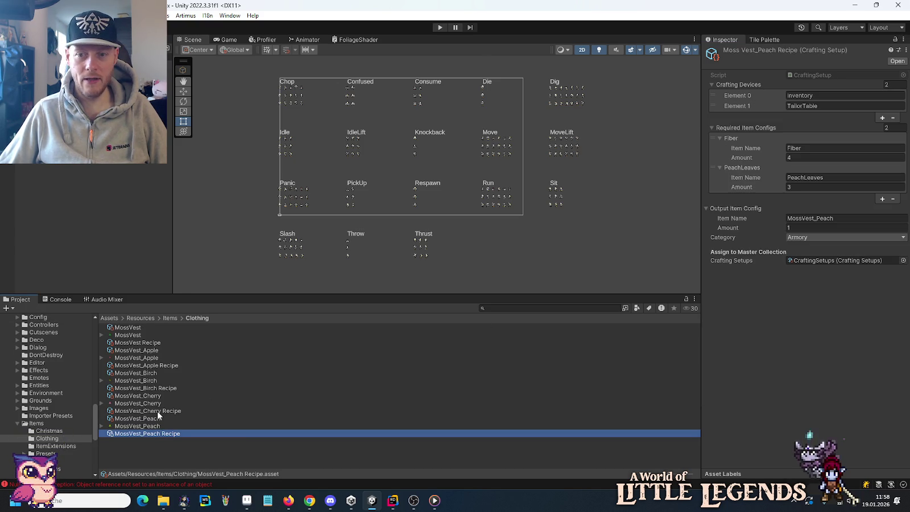
pyautogui.click(903, 260)
pyautogui.doubleClick(421, 218)
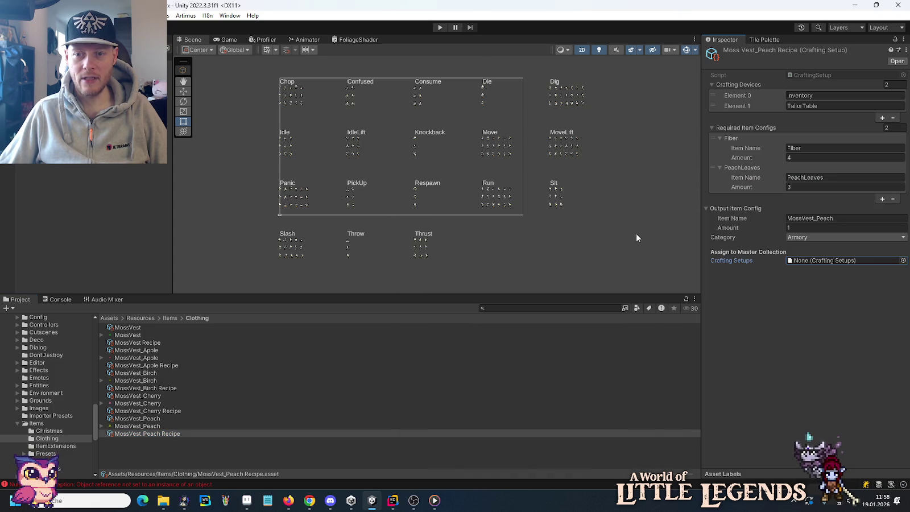
pyautogui.click(903, 260)
pyautogui.doubleClick(461, 223)
# Reset the MossVest_Cherry Recipe's Crafting Setups to None, then back to CraftingSetups.
pyautogui.click(176, 410)
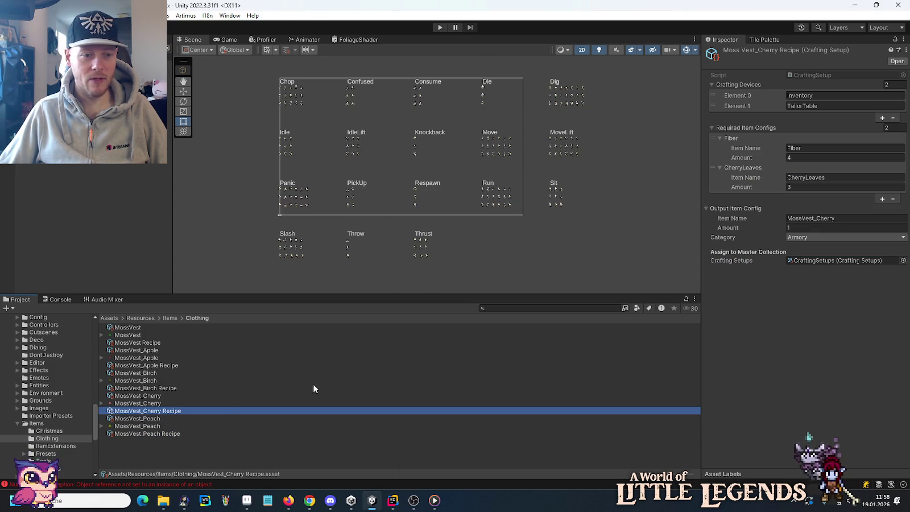
pyautogui.click(903, 260)
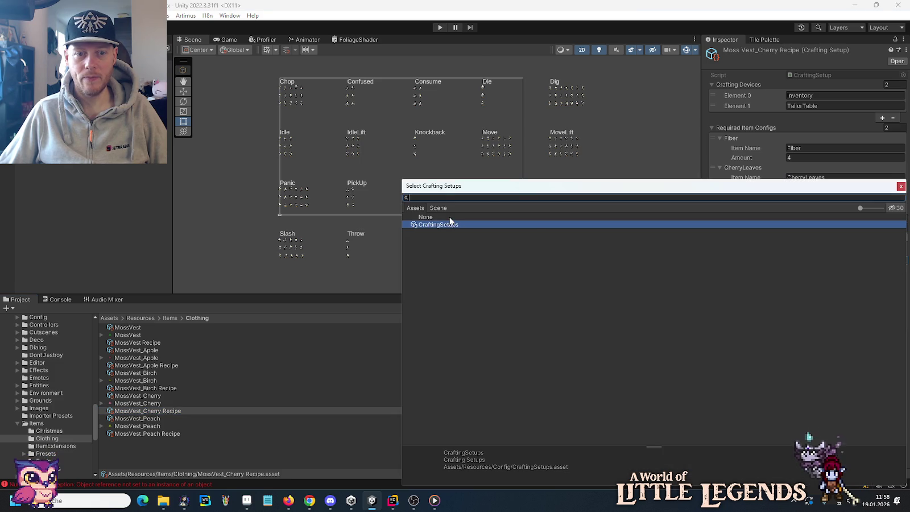
pyautogui.click(852, 248)
pyautogui.click(903, 260)
pyautogui.doubleClick(444, 223)
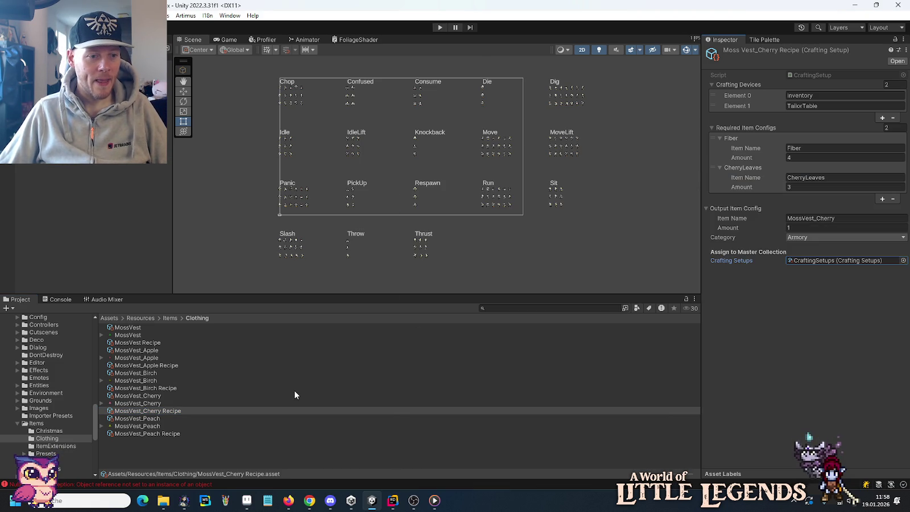
pyautogui.click(152, 419)
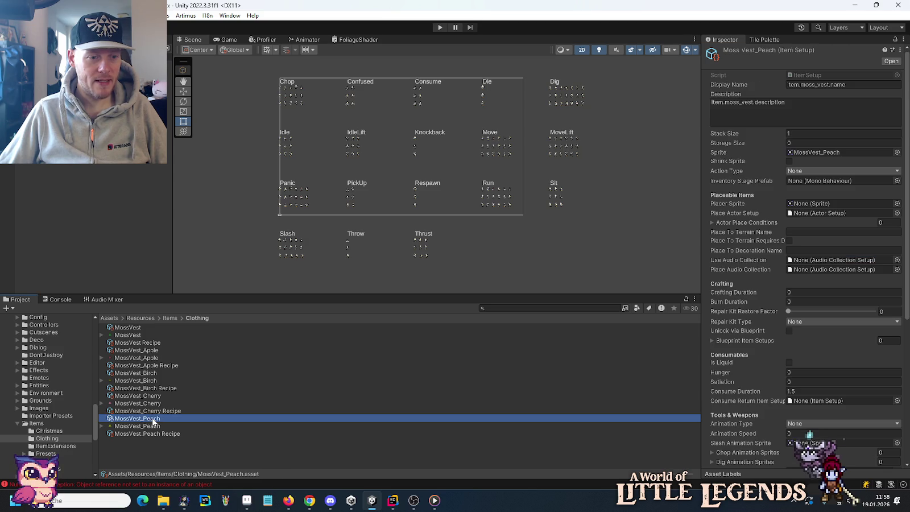
# Reset the MossVest_Peach item's Item Configs to None, then back to ItemConfigs.
pyautogui.scroll(-10, 887, 441)
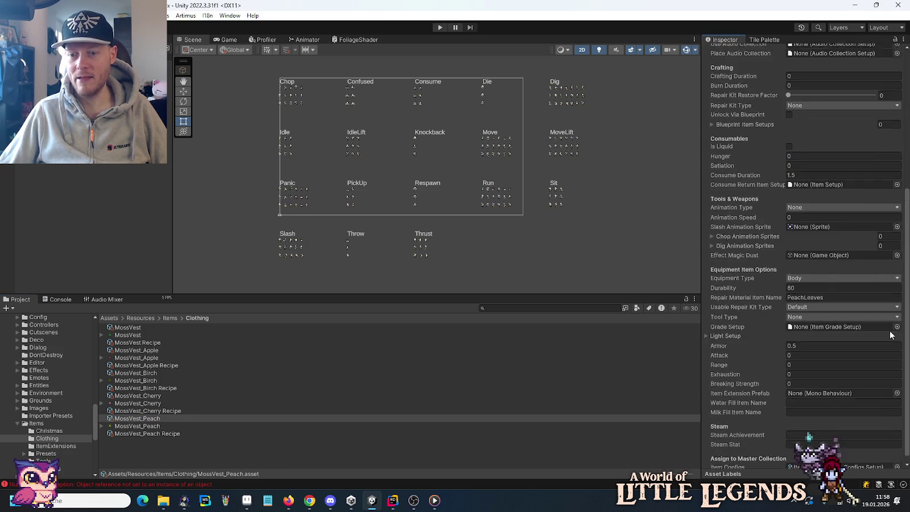
pyautogui.click(897, 460)
pyautogui.click(433, 217)
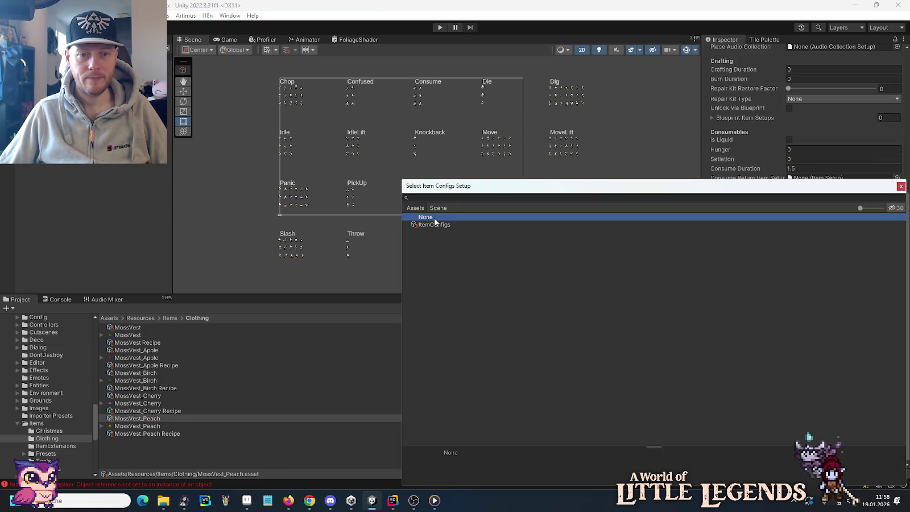
pyautogui.doubleClick(442, 217)
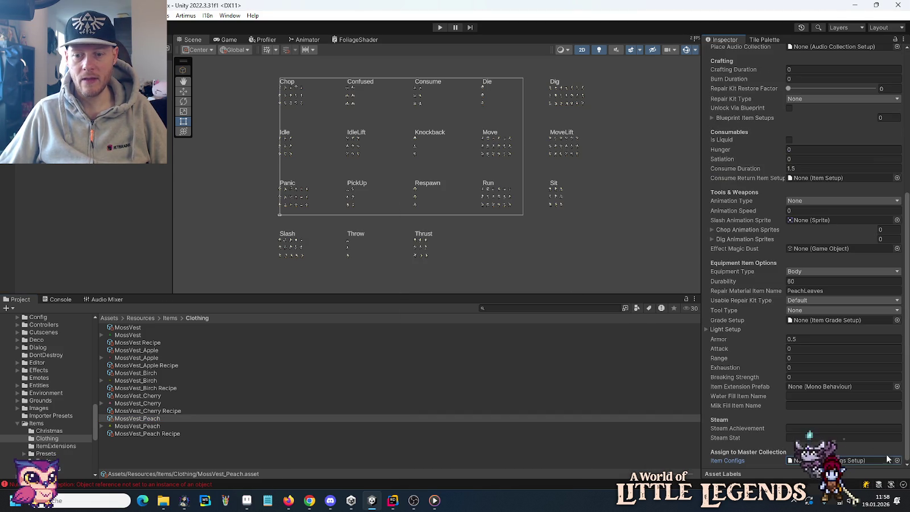
pyautogui.click(897, 460)
pyautogui.doubleClick(432, 224)
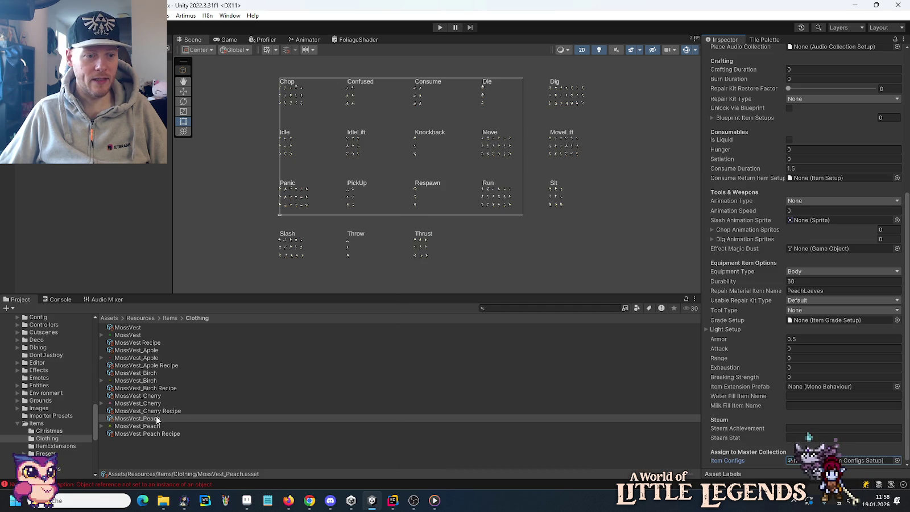
# Reset the MossVest_Cherry item's Item Configs to None, then back to ItemConfigs.
pyautogui.click(142, 396)
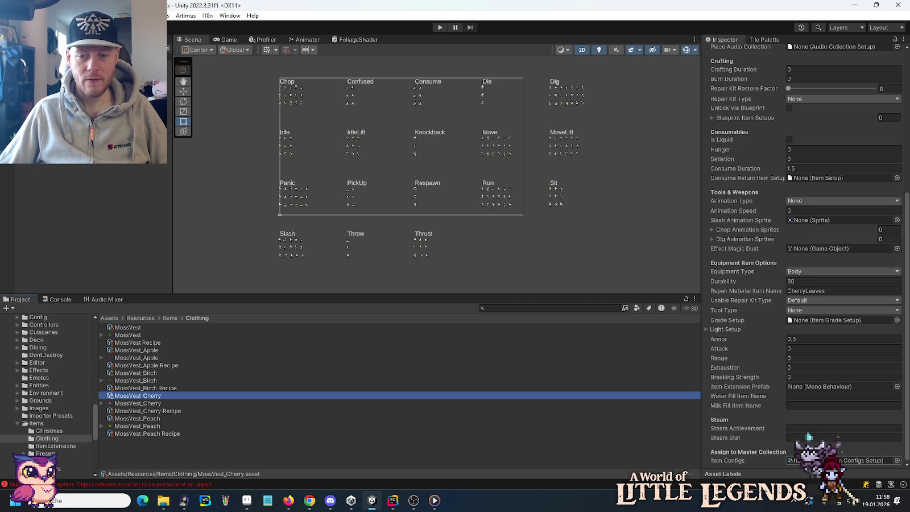
pyautogui.click(901, 461)
pyautogui.doubleClick(461, 214)
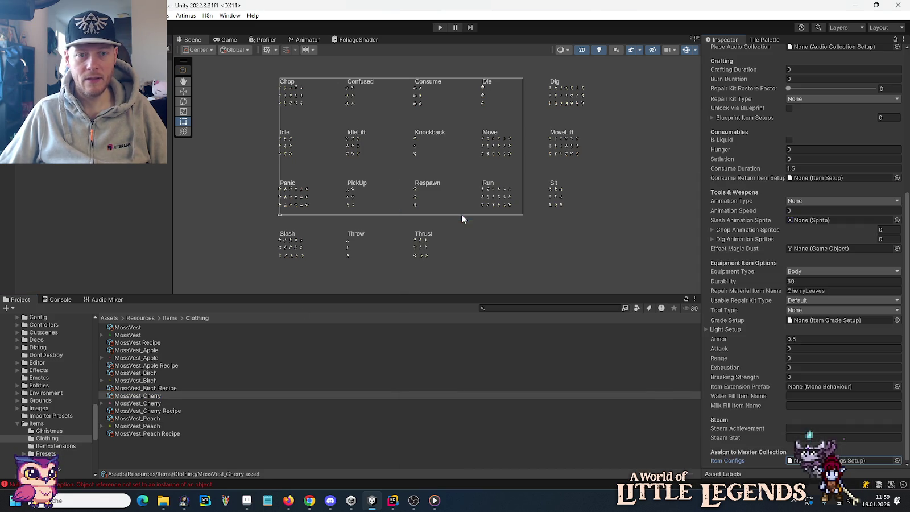
pyautogui.click(896, 460)
pyautogui.doubleClick(470, 225)
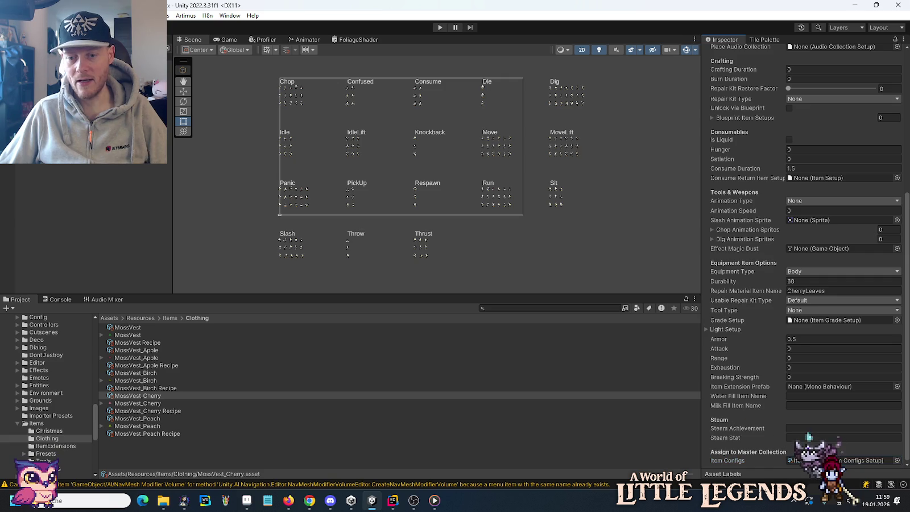
pyautogui.click(841, 459)
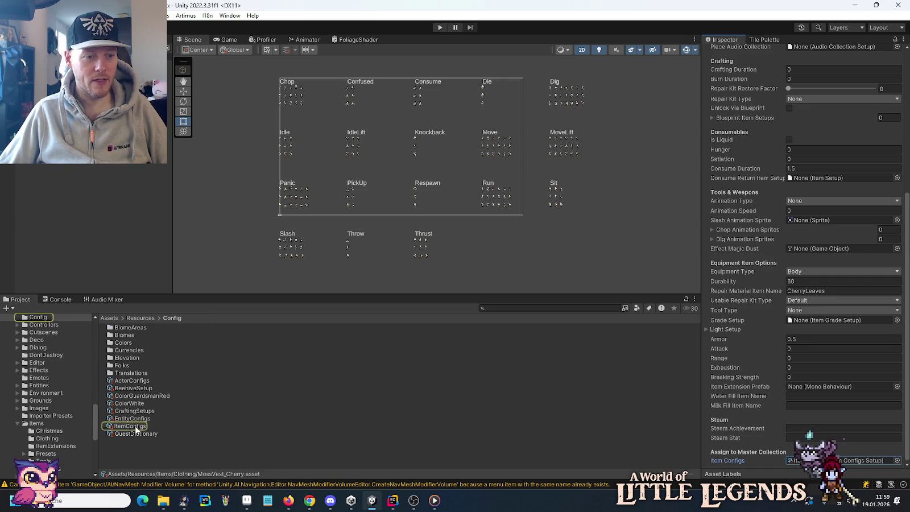
# Scroll the ItemConfigs list to find the MossVest_Peach item entry.
pyautogui.click(137, 426)
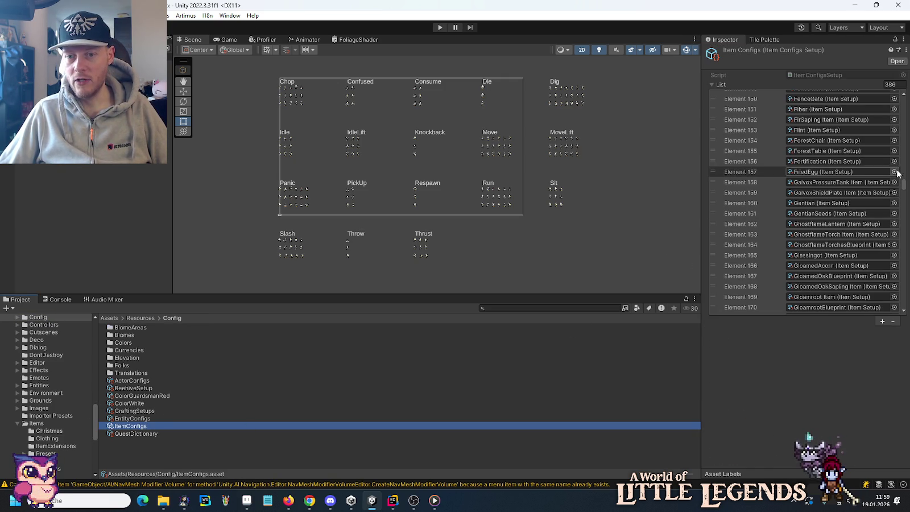
pyautogui.moveTo(904, 189); pyautogui.dragTo(905, 191)
pyautogui.moveTo(905, 202); pyautogui.dragTo(905, 237)
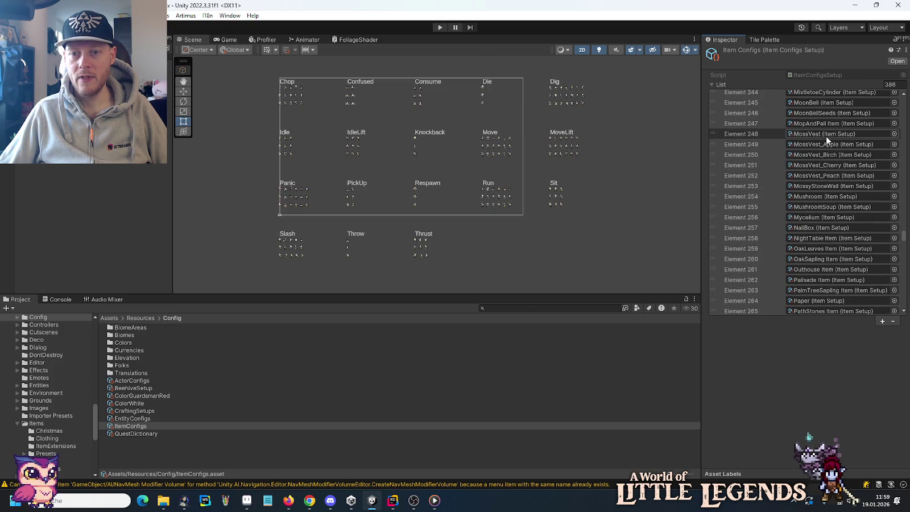
pyautogui.click(833, 175)
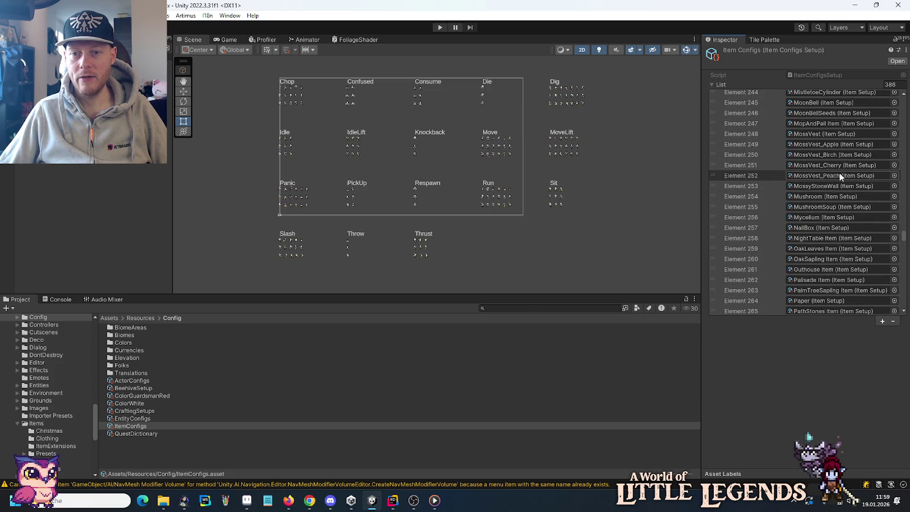
# Scroll the CraftingSetups list to check the MossVest_Cherry and MossVest_Peach recipes.
pyautogui.click(166, 411)
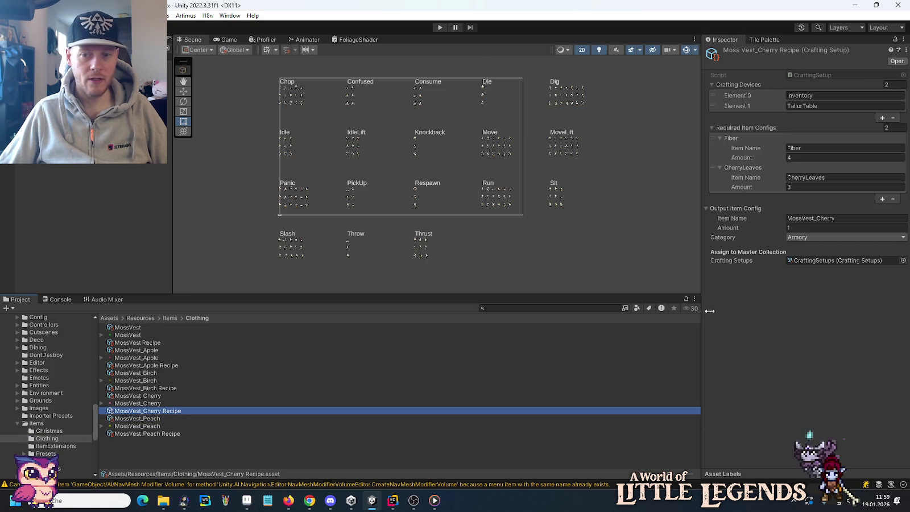
pyautogui.click(826, 261)
pyautogui.click(134, 411)
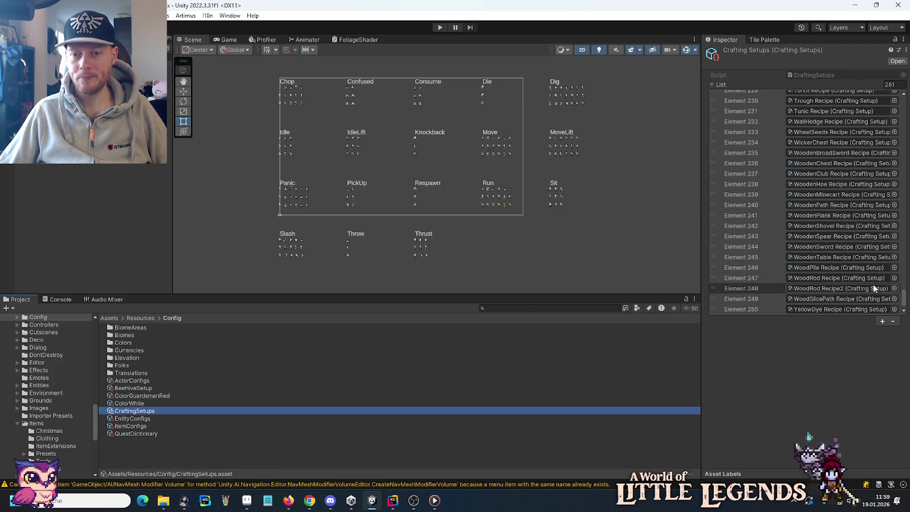
pyautogui.moveTo(903, 305); pyautogui.dragTo(904, 231)
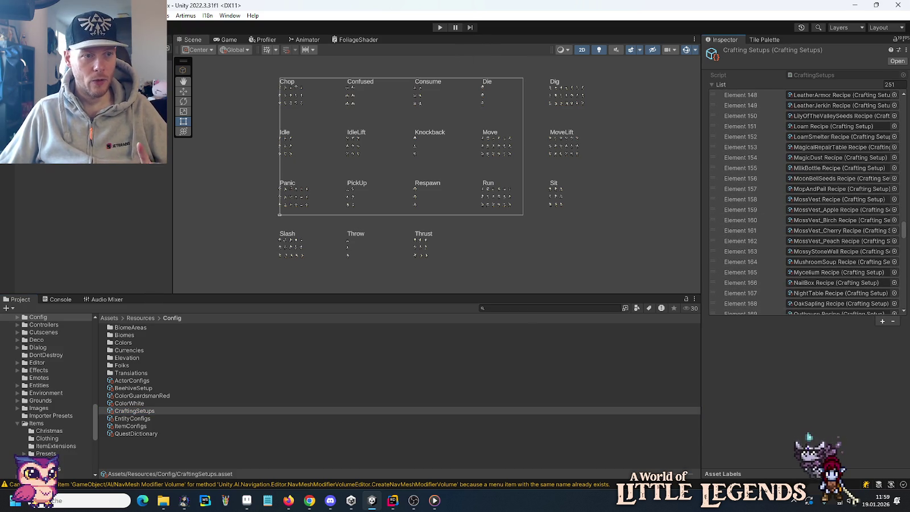
pyautogui.click(370, 171)
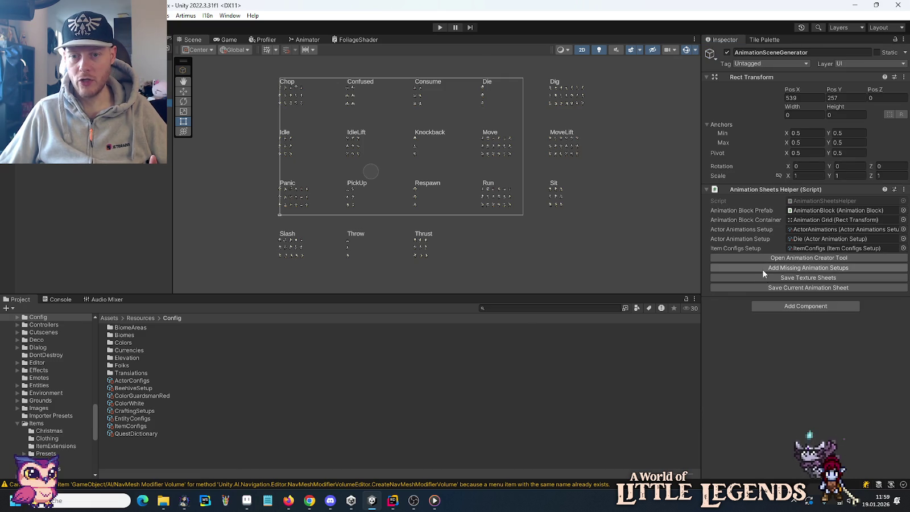
# Save the animation texture sheets, back out of world creation to the main menu, and view the Console errors.
pyautogui.click(767, 279)
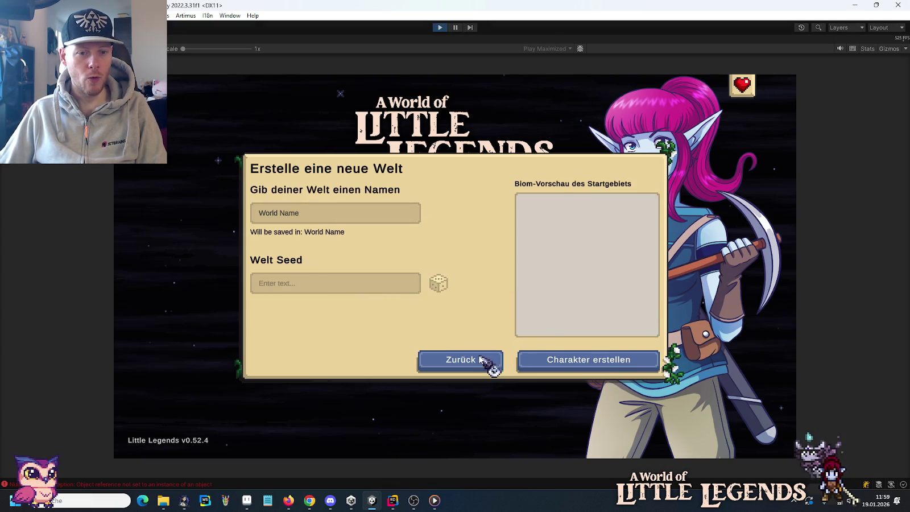
pyautogui.click(480, 358)
pyautogui.click(102, 484)
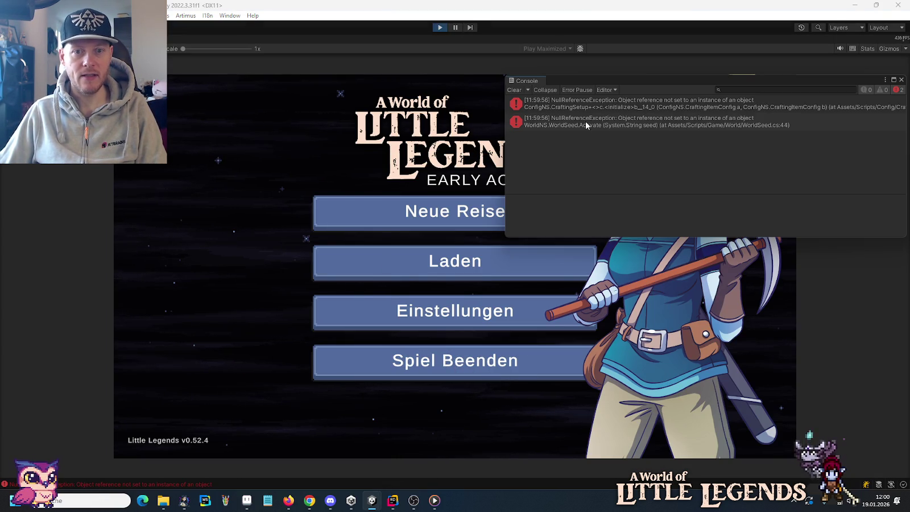
# Inspect the CraftingSetup.cs line 63 sort comparison in Rider, then stop the game and close the Console.
pyautogui.doubleClick(584, 103)
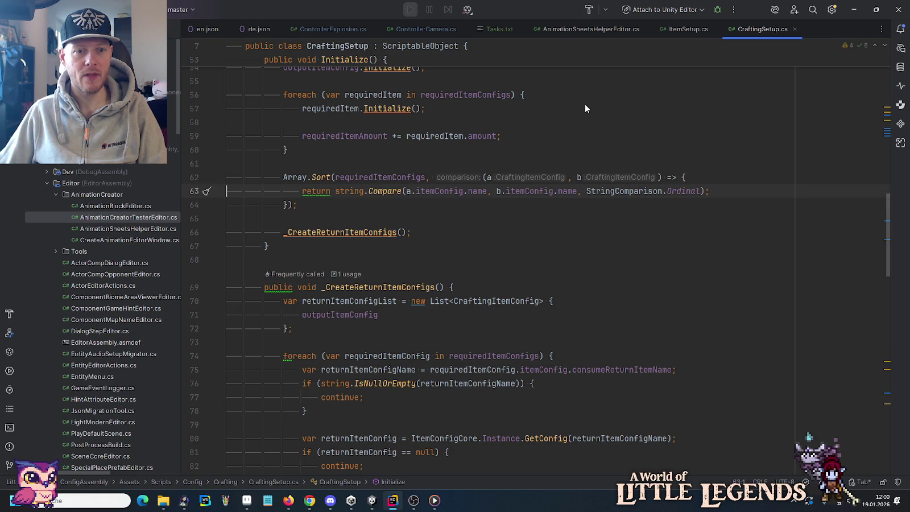
pyautogui.scroll(3, 459, 230)
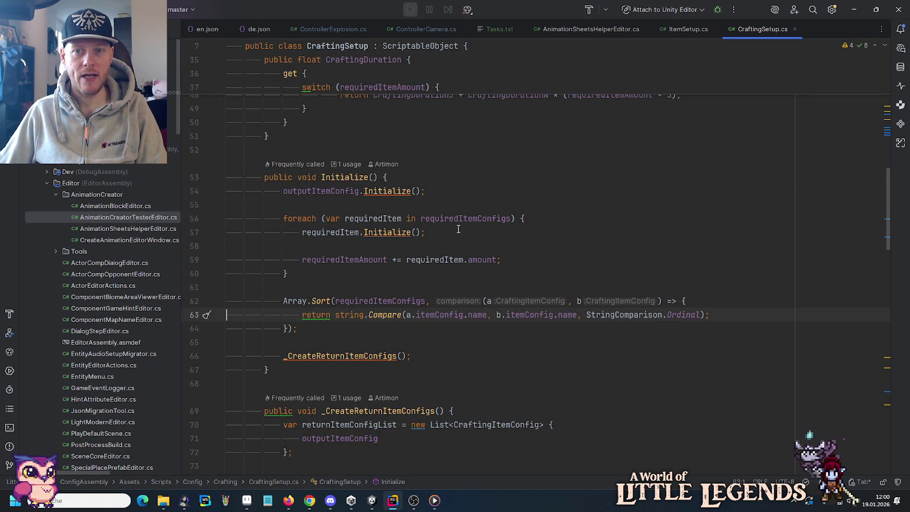
pyautogui.hotkey('alt', 'Tab')
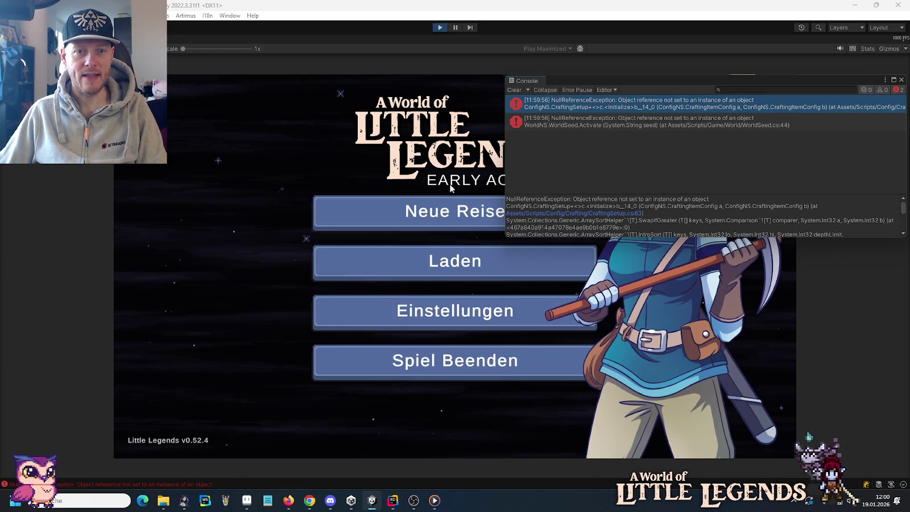
pyautogui.click(442, 27)
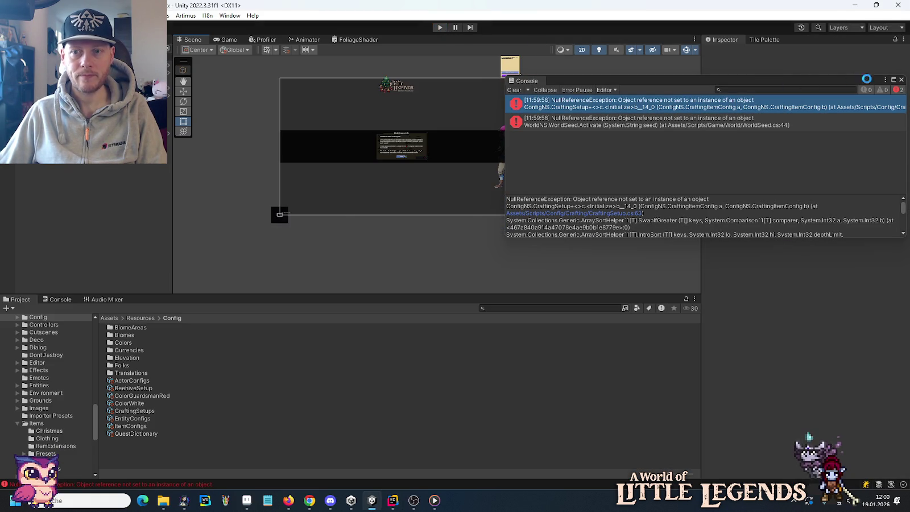
pyautogui.click(901, 81)
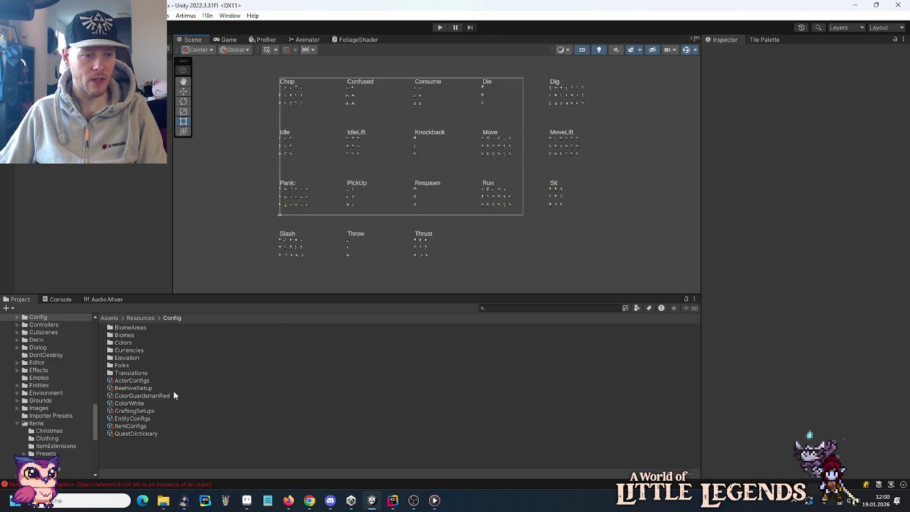
# Look over the MossVest variant items, such as MossVest_Apple, in the ItemConfigs list.
pyautogui.click(136, 426)
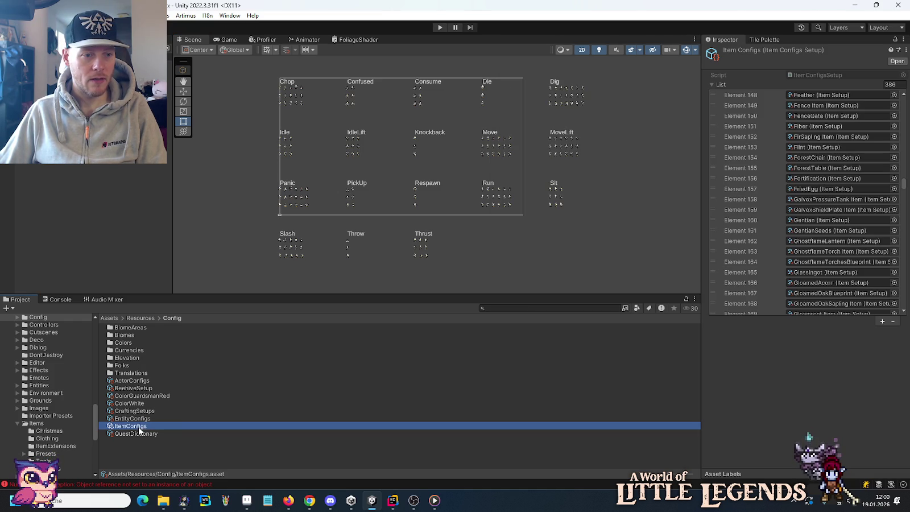
pyautogui.moveTo(903, 183); pyautogui.dragTo(900, 236)
pyautogui.scroll(-1, 900, 236)
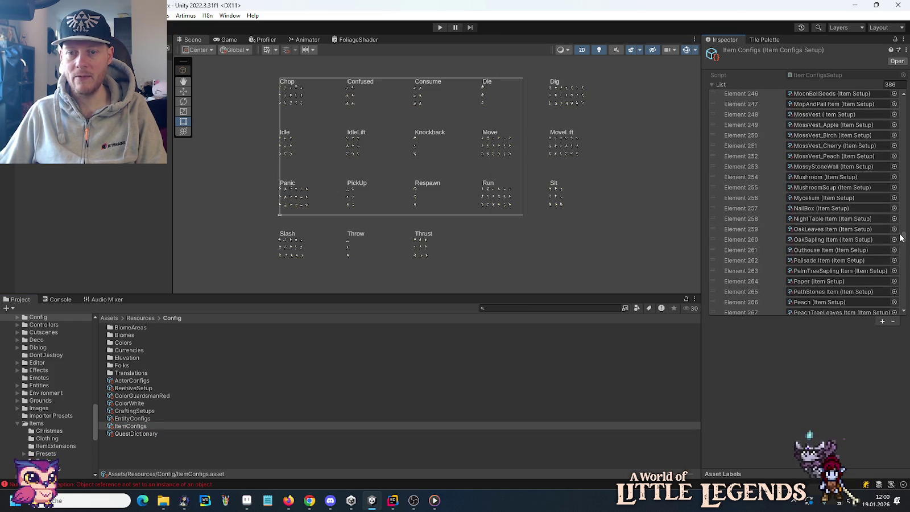
pyautogui.scroll(3, 855, 216)
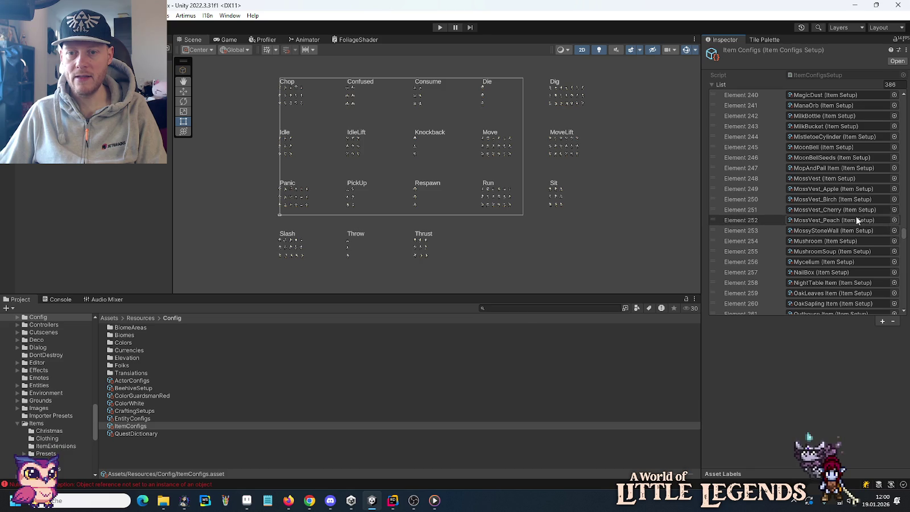
pyautogui.click(831, 192)
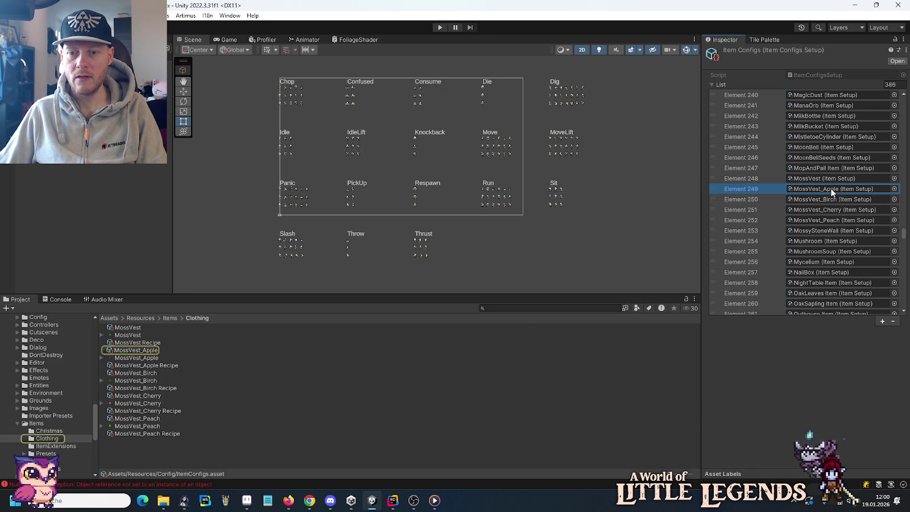
pyautogui.moveTo(904, 235)
pyautogui.mouseDown()
pyautogui.moveTo(904, 262)
pyautogui.moveTo(895, 97)
pyautogui.moveTo(901, 170)
pyautogui.mouseUp()
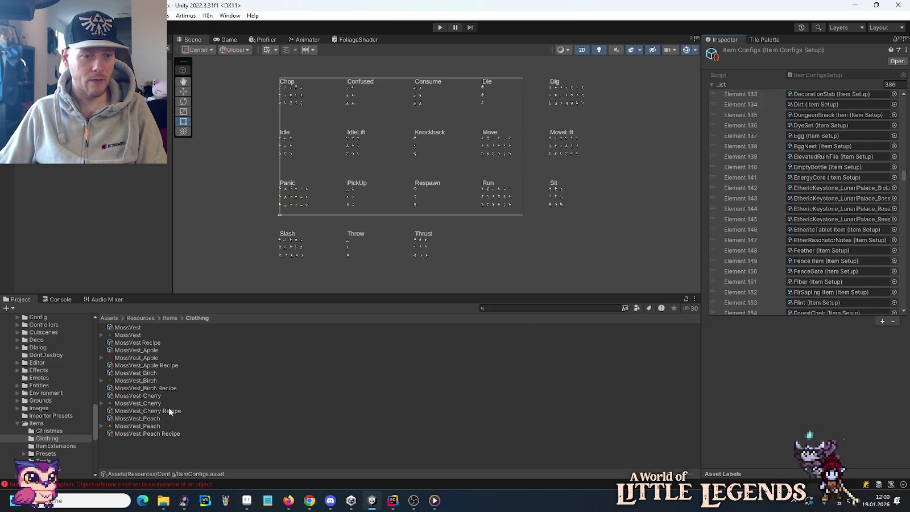
# Check the MossVest_Cherry Recipe (4 Fiber, 3 CherryLeaves) and the 251-entry CraftingSetups list.
pyautogui.click(147, 411)
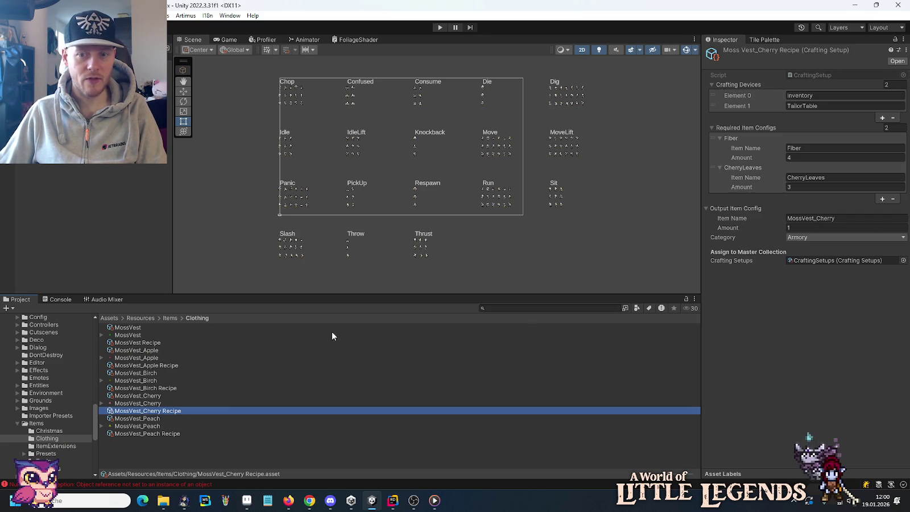
pyautogui.click(814, 260)
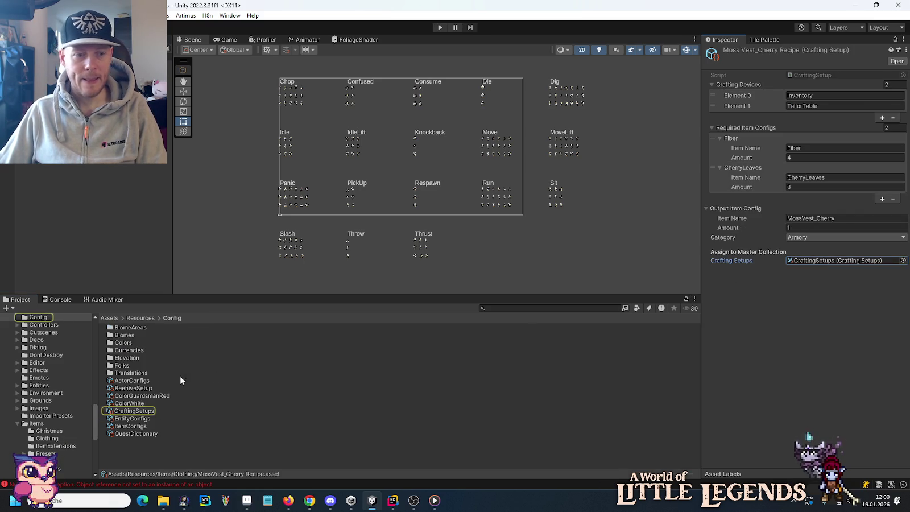
pyautogui.click(135, 410)
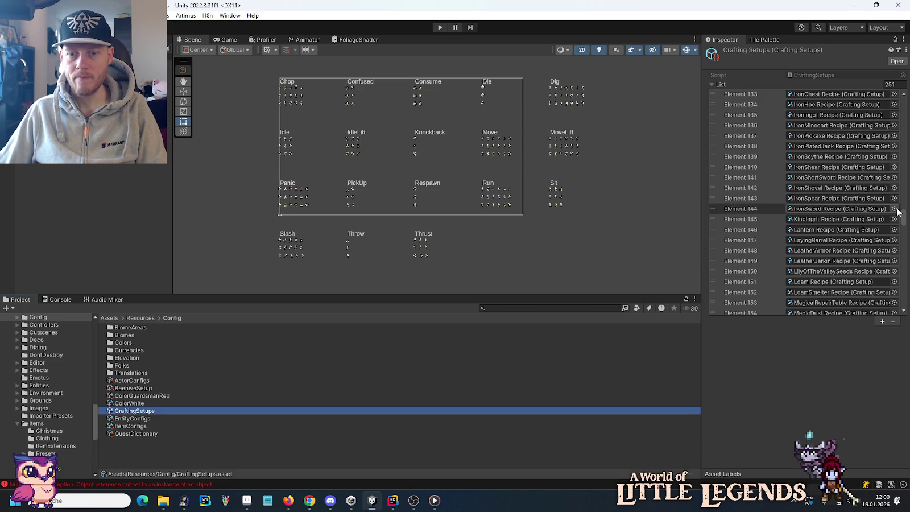
pyautogui.moveTo(903, 220)
pyautogui.mouseDown()
pyautogui.moveTo(906, 158)
pyautogui.moveTo(903, 277)
pyautogui.moveTo(907, 143)
pyautogui.moveTo(907, 236)
pyautogui.mouseUp()
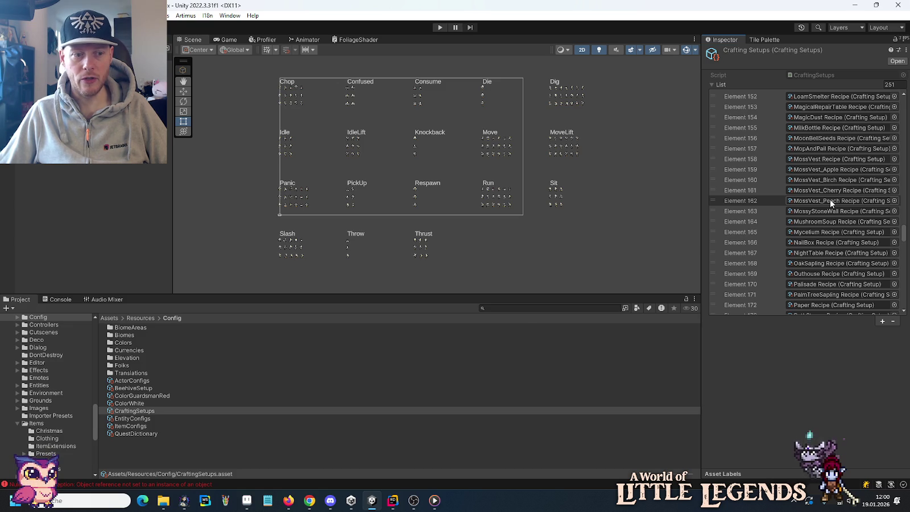
pyautogui.click(246, 500)
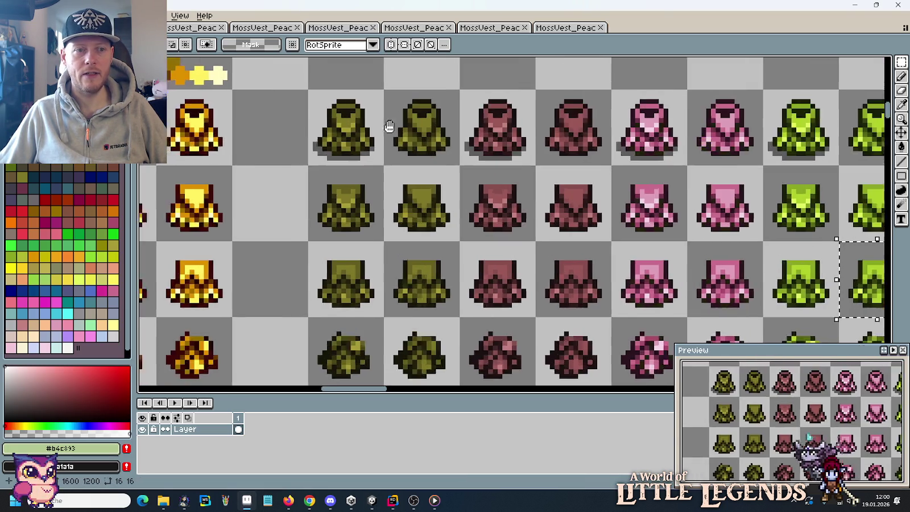
# Pan and zoom across the olive, red, pink, green and Gold vest sprites in Aseprite.
pyautogui.scroll(1, 386, 126)
pyautogui.moveTo(386, 126); pyautogui.dragTo(786, 148)
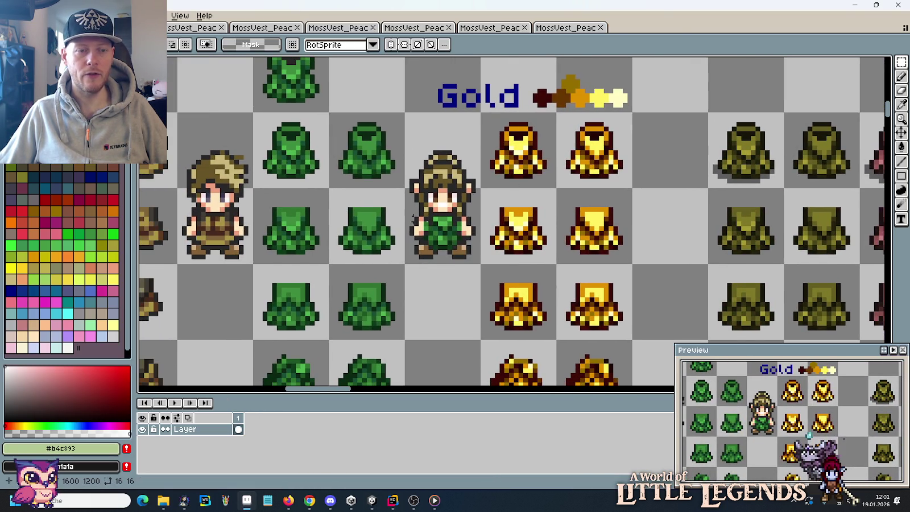
pyautogui.scroll(-3, 413, 218)
pyautogui.scroll(2, 467, 188)
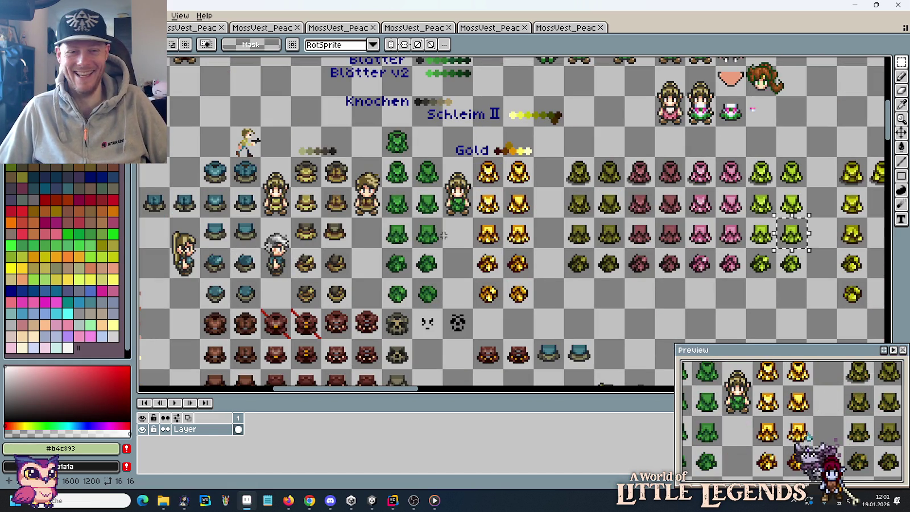
pyautogui.moveTo(508, 233); pyautogui.dragTo(438, 234)
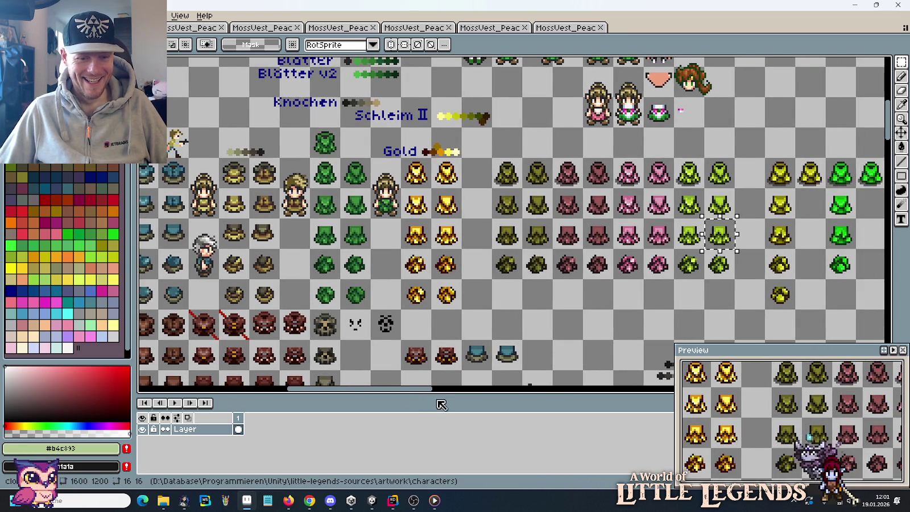
pyautogui.click(393, 500)
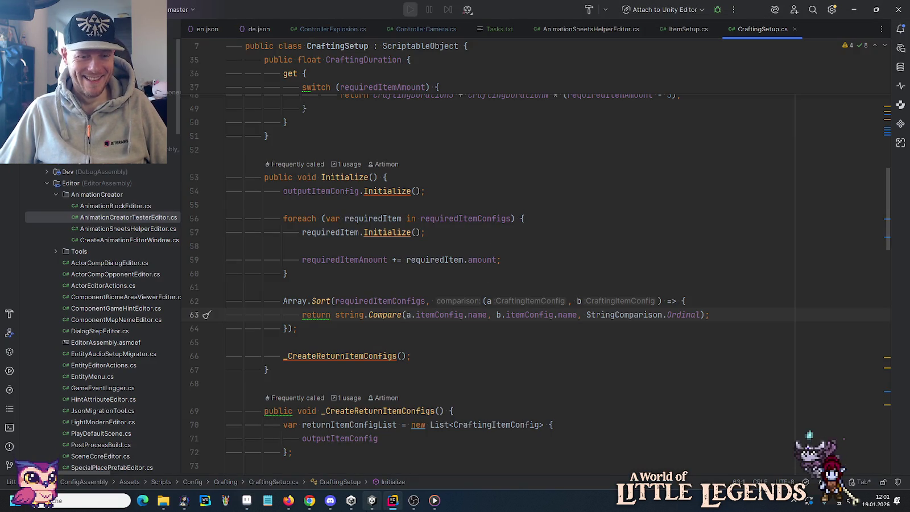
# Examine line 63's a.itemConfig name comparison and read the Ordinal documentation.
pyautogui.click(371, 505)
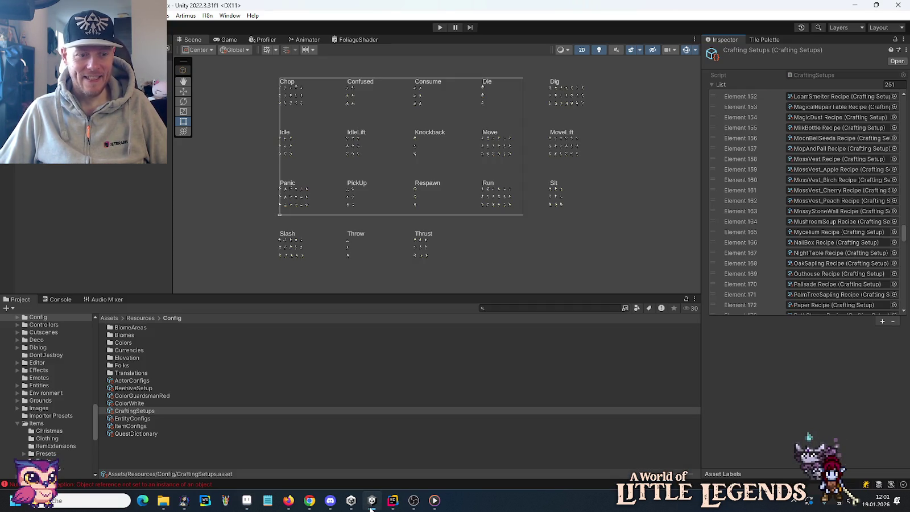
pyautogui.click(393, 501)
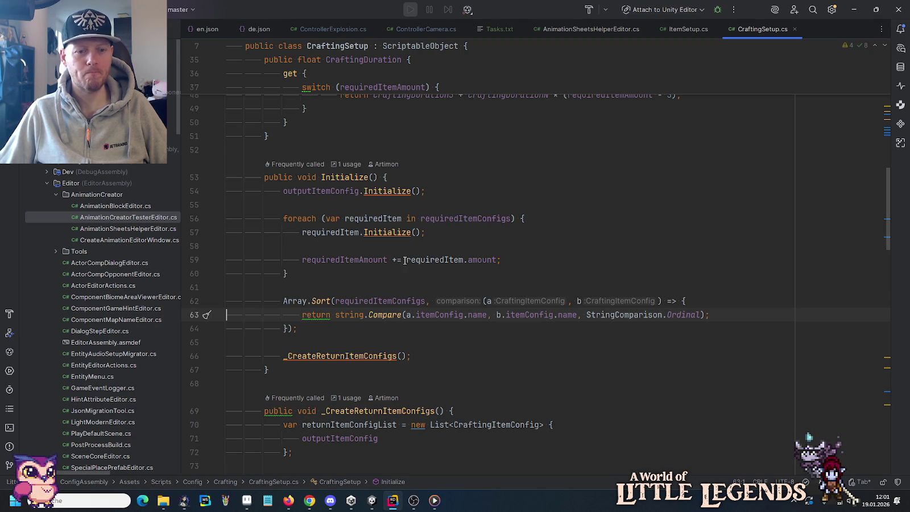
pyautogui.click(431, 315)
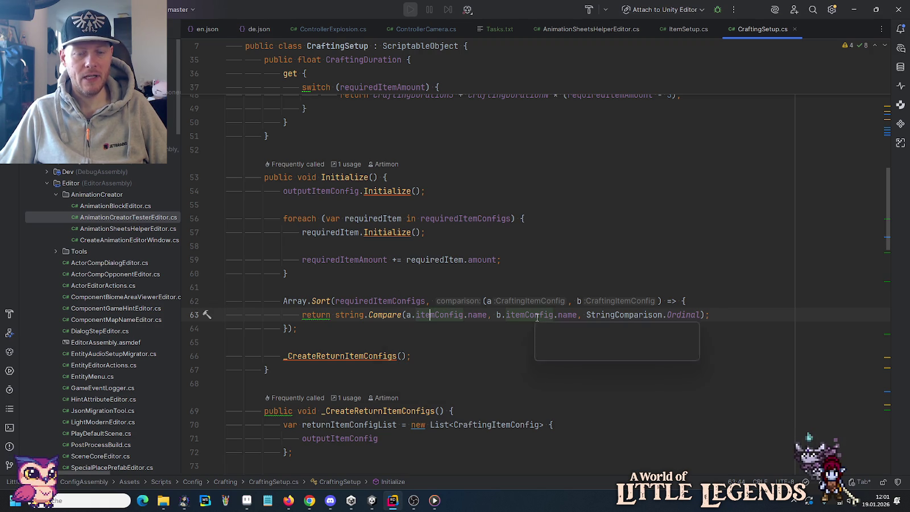
pyautogui.moveTo(665, 312)
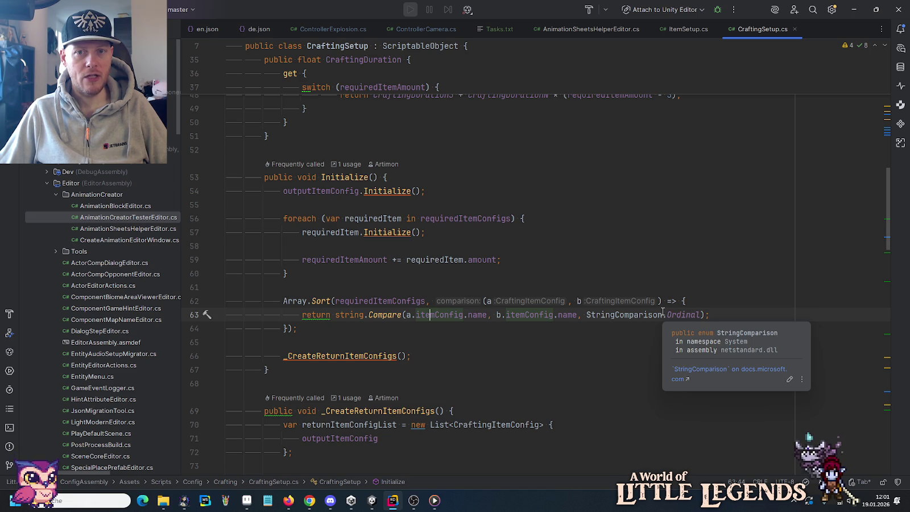
pyautogui.click(372, 501)
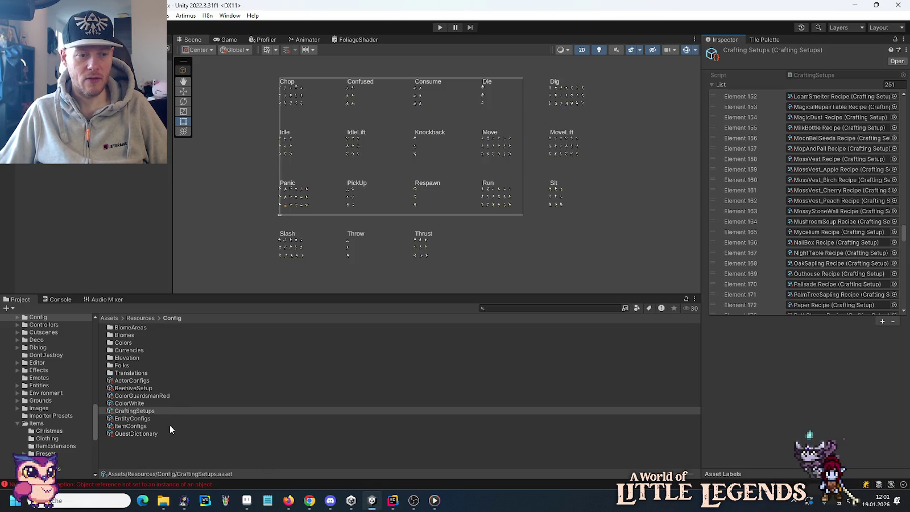
# Ping the MossVest Recipe at Element 158, then inspect line 63's b.itemConfig usage in Rider.
pyautogui.click(814, 159)
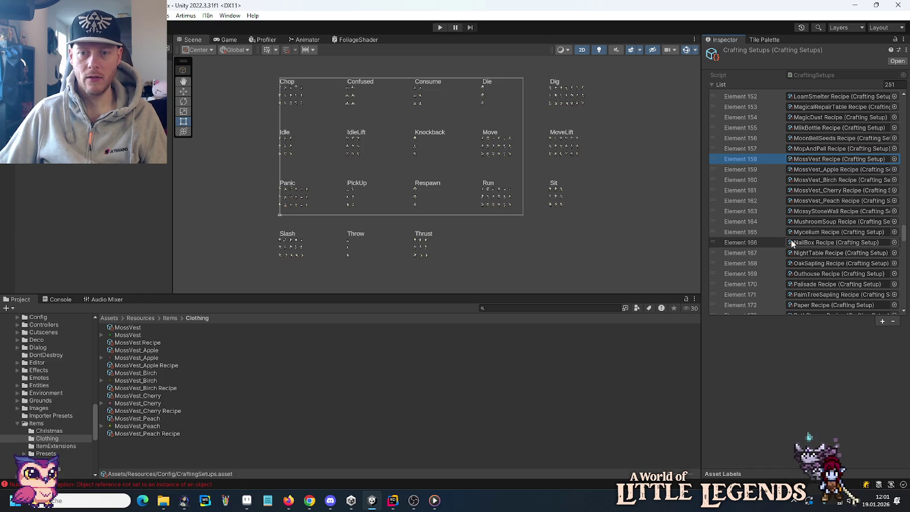
pyautogui.scroll(-10, 768, 238)
pyautogui.scroll(12, 768, 238)
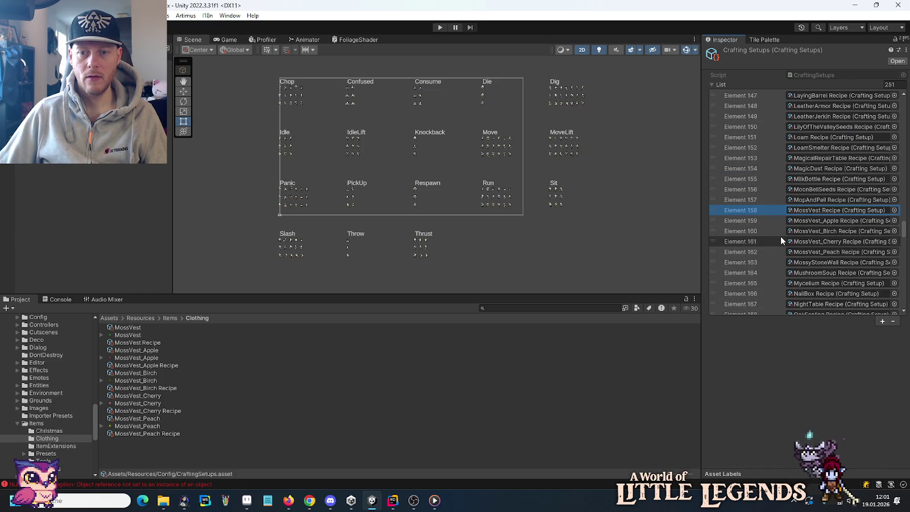
pyautogui.hotkey('alt', 'Tab')
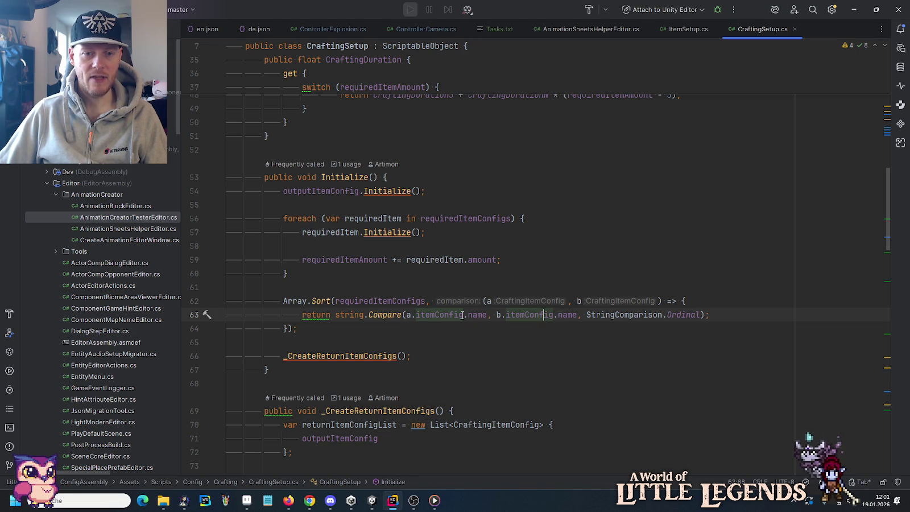
pyautogui.click(554, 310)
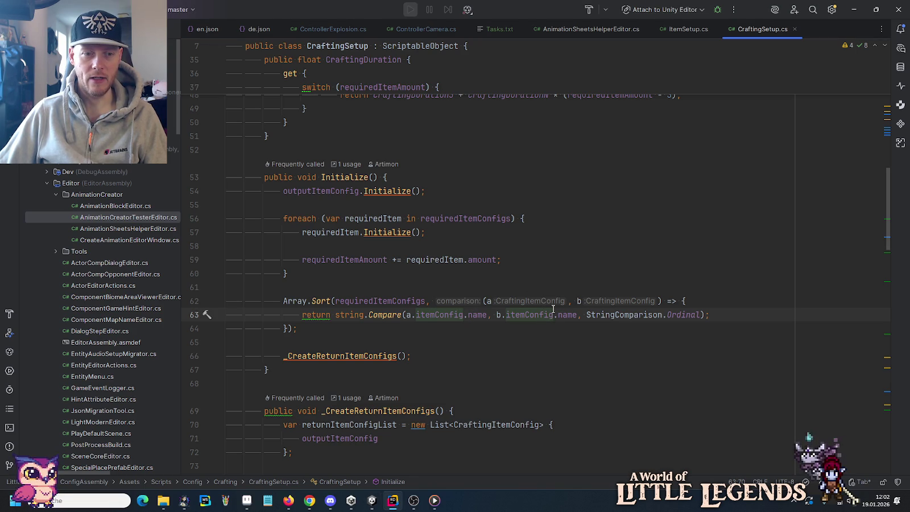
# Reassign the MossVest_Apple item's Item Configs field to the ItemConfigs collection.
pyautogui.hotkey('alt', 'Tab')
pyautogui.click(131, 329)
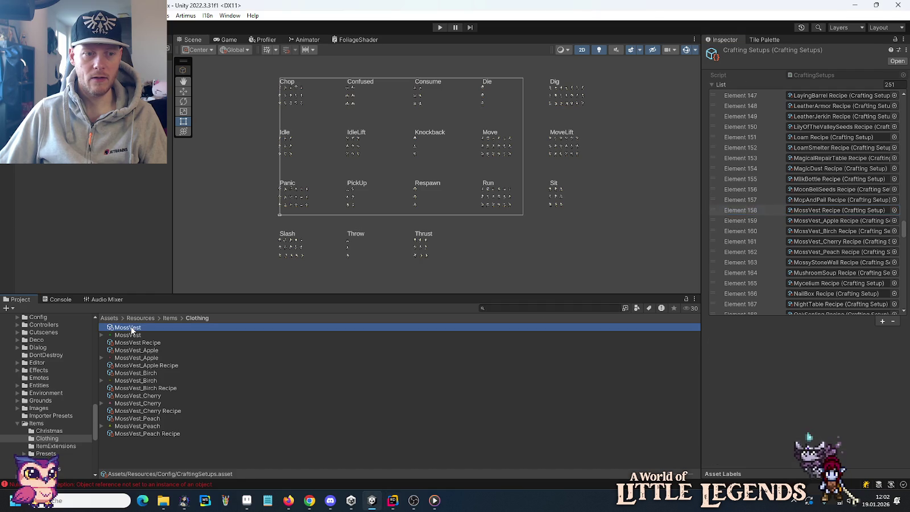
pyautogui.scroll(-5, 818, 350)
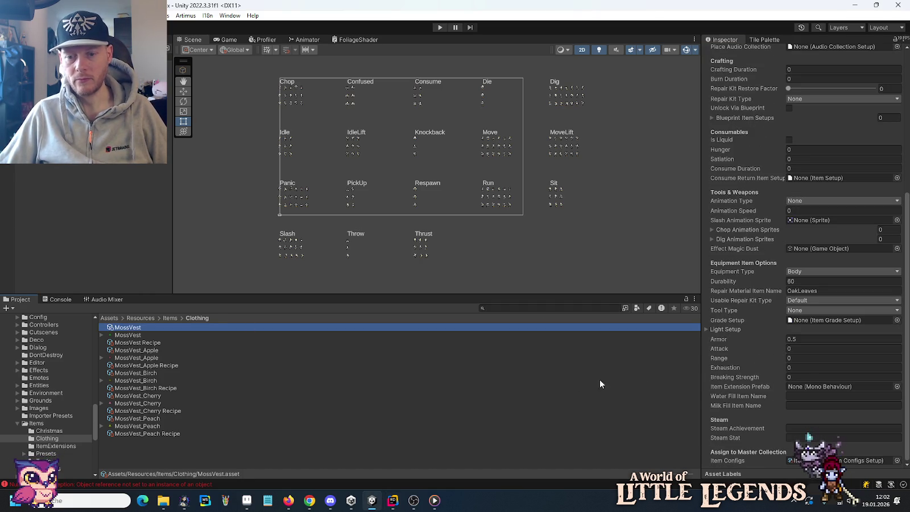
pyautogui.scroll(2, 761, 403)
pyautogui.scroll(3, 761, 403)
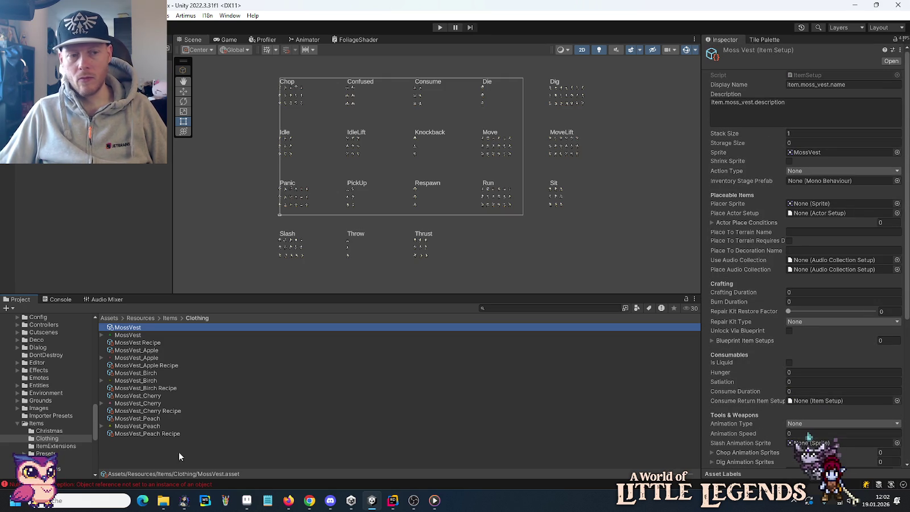
pyautogui.click(128, 351)
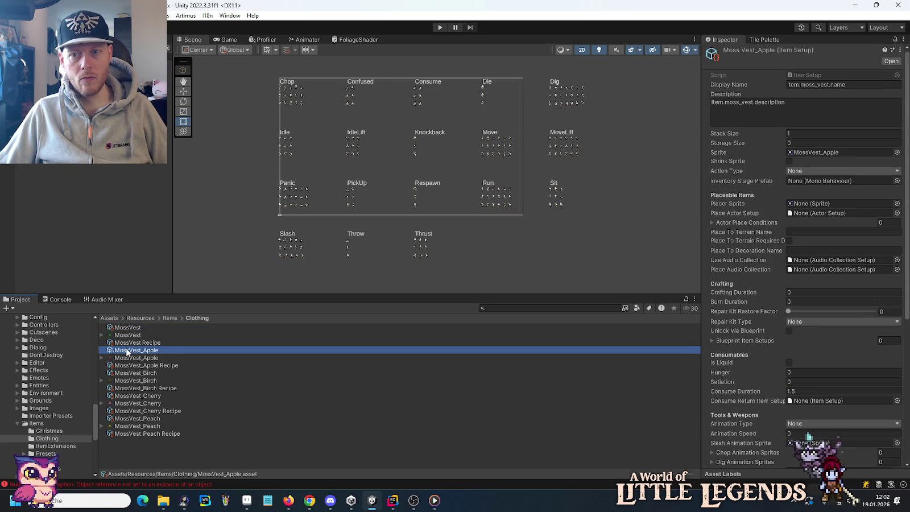
pyautogui.scroll(-5, 775, 452)
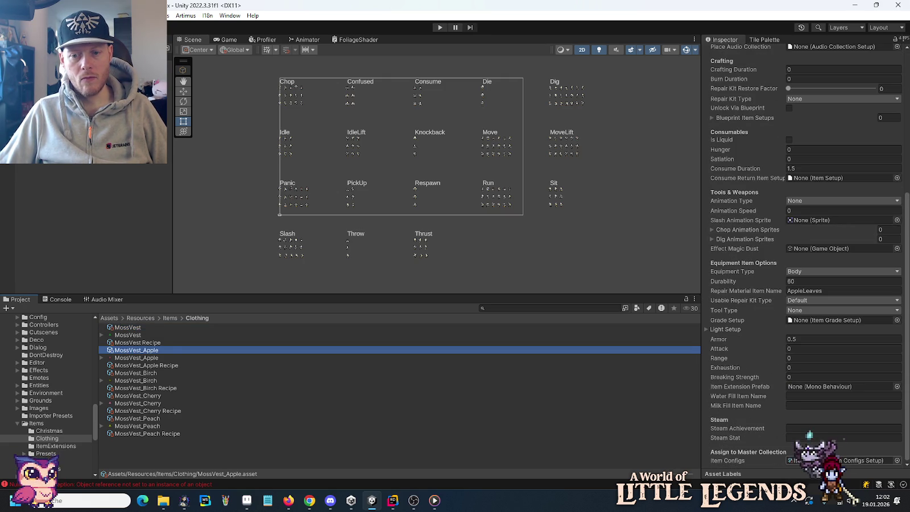
pyautogui.click(896, 460)
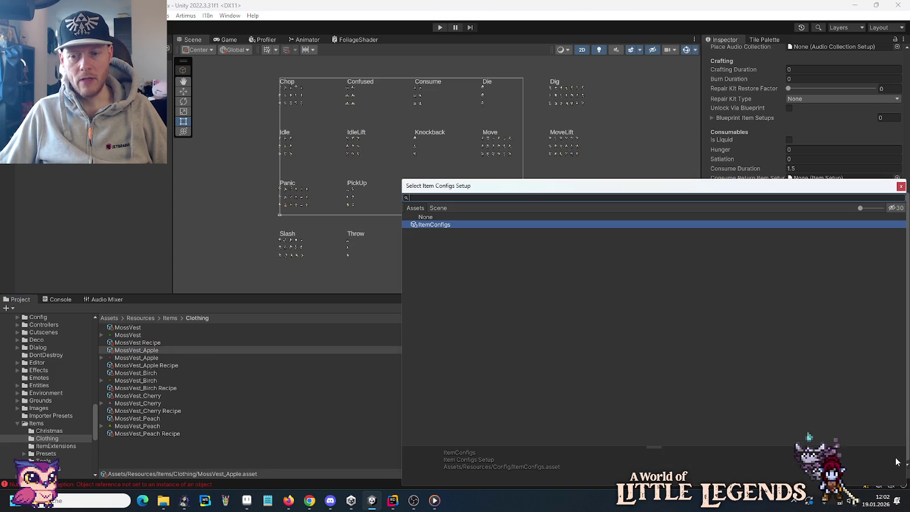
pyautogui.doubleClick(423, 215)
pyautogui.click(896, 461)
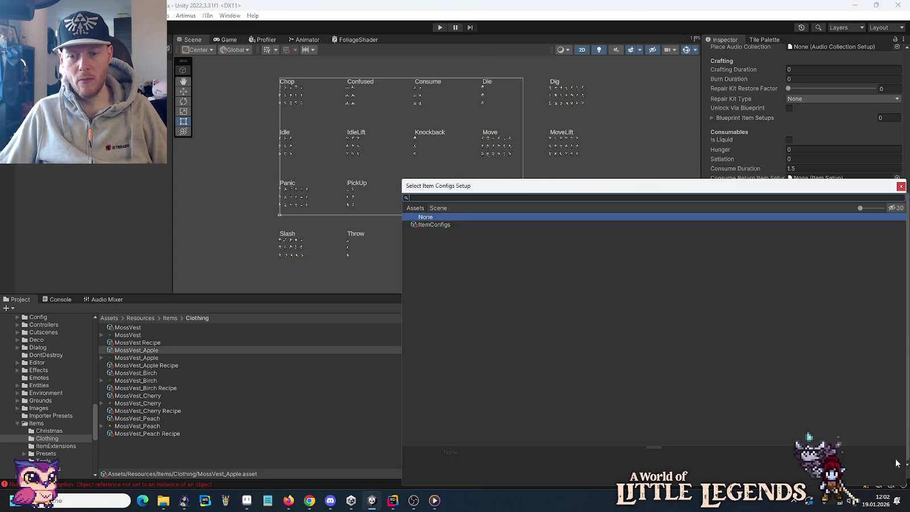
pyautogui.doubleClick(446, 224)
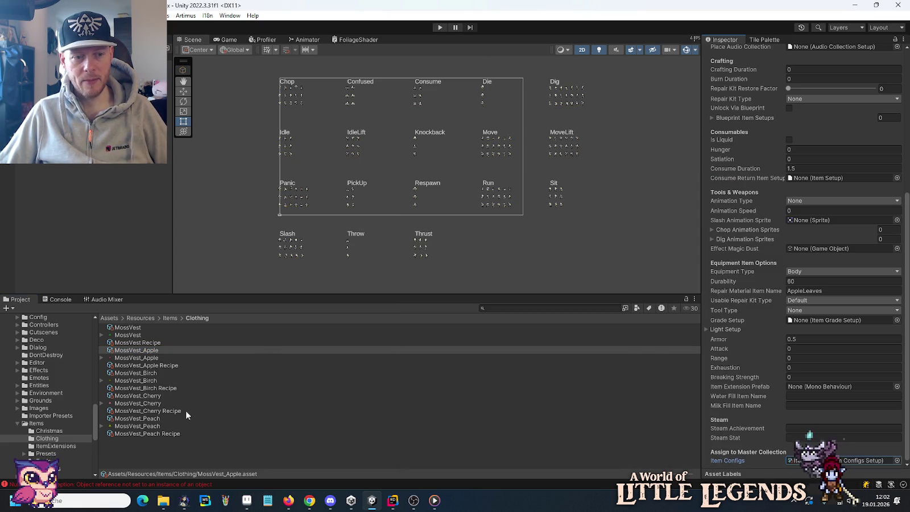
# Reassign the MossVest_Apple Recipe's Crafting Setups field to the CraftingSetups collection.
pyautogui.click(142, 365)
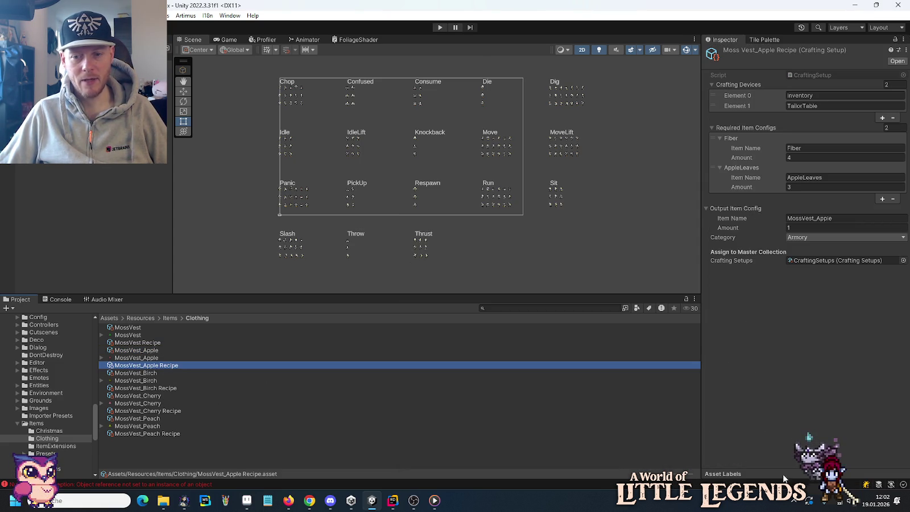
pyautogui.click(902, 260)
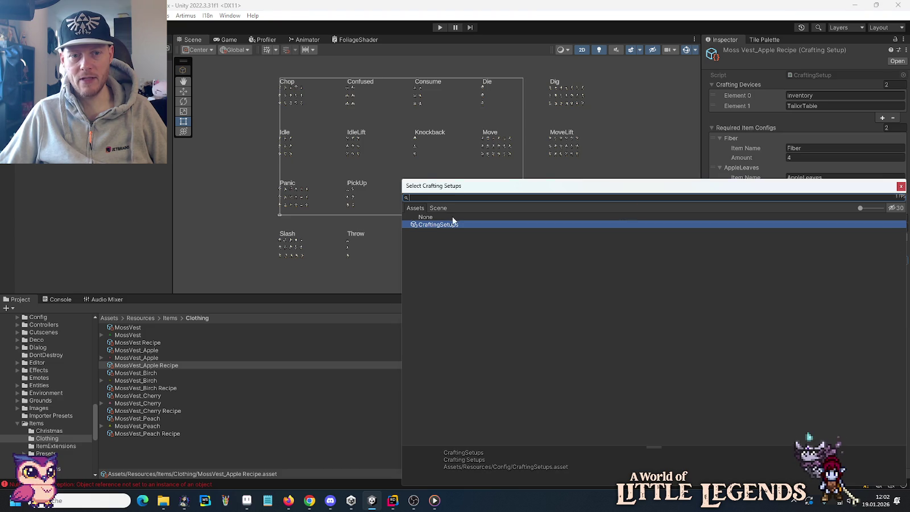
pyautogui.doubleClick(452, 217)
pyautogui.click(902, 260)
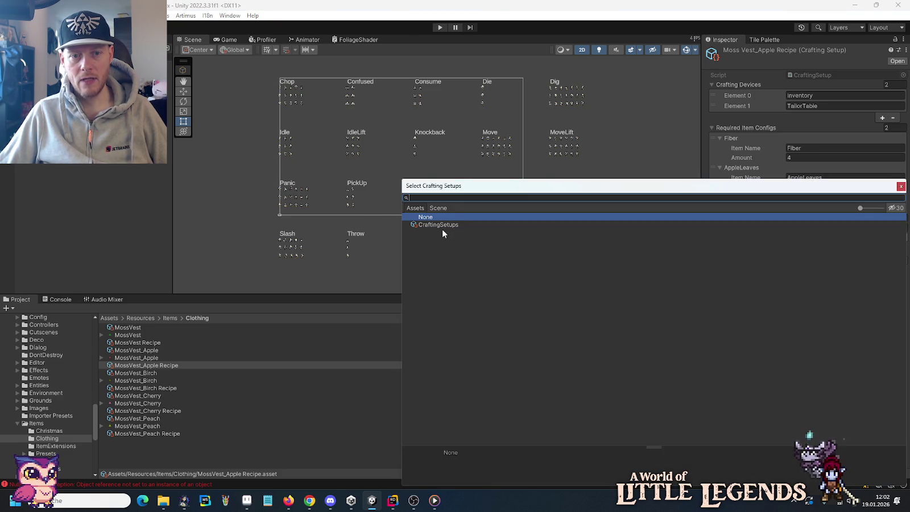
pyautogui.doubleClick(442, 224)
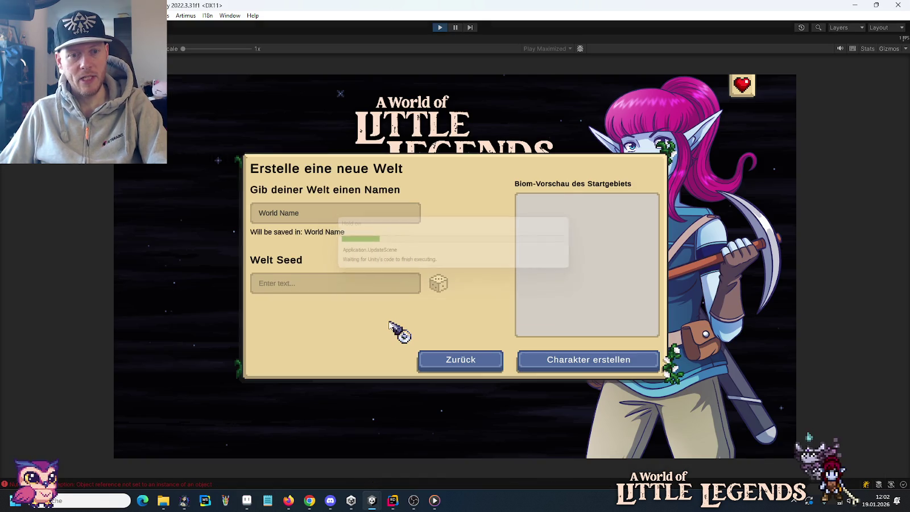
# Exit Play mode and return to CraftingSetup.cs in Rider.
pyautogui.hotkey('ctrl', 'p')
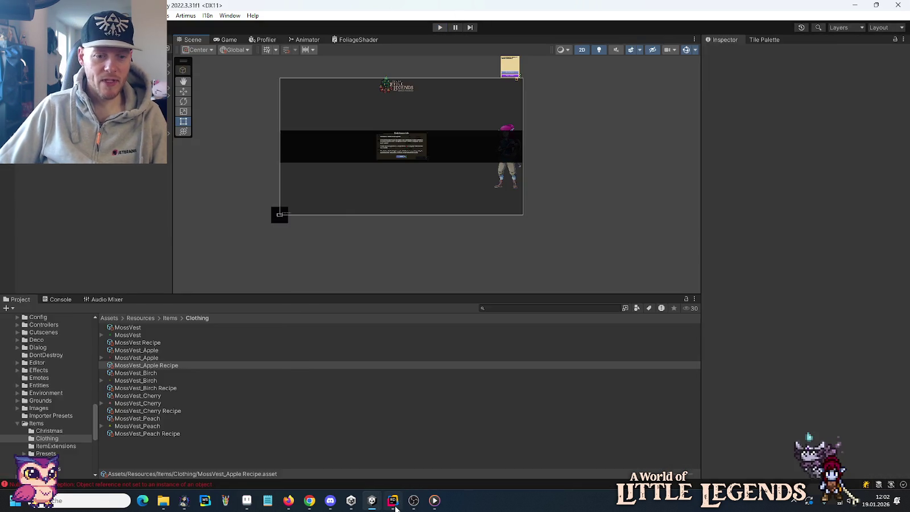
pyautogui.click(393, 499)
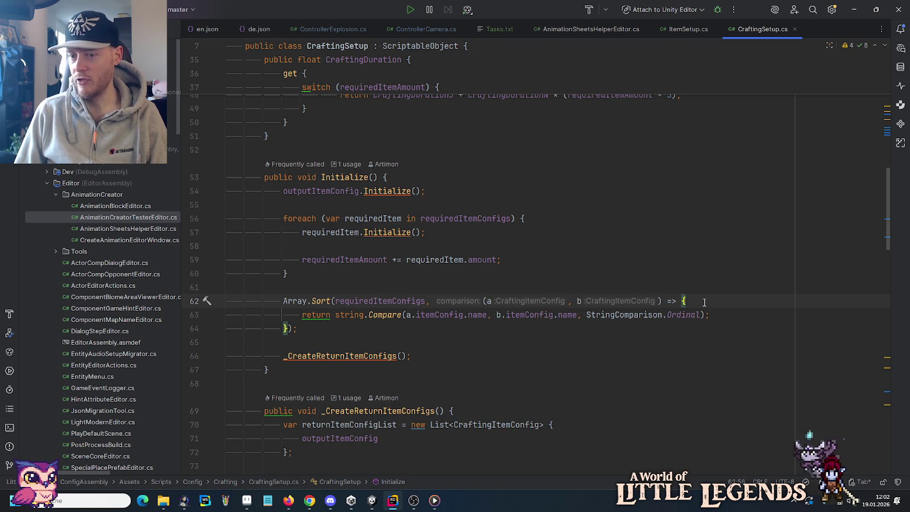
# Wrap the sort comparison's return in a try block with a catch that returns 0.
pyautogui.press('Return')
pyautogui.write('try {')
pyautogui.press('Down')
pyautogui.press('End')
pyautogui.press('Return')
pyautogui.write('}')
pyautogui.press('Return')
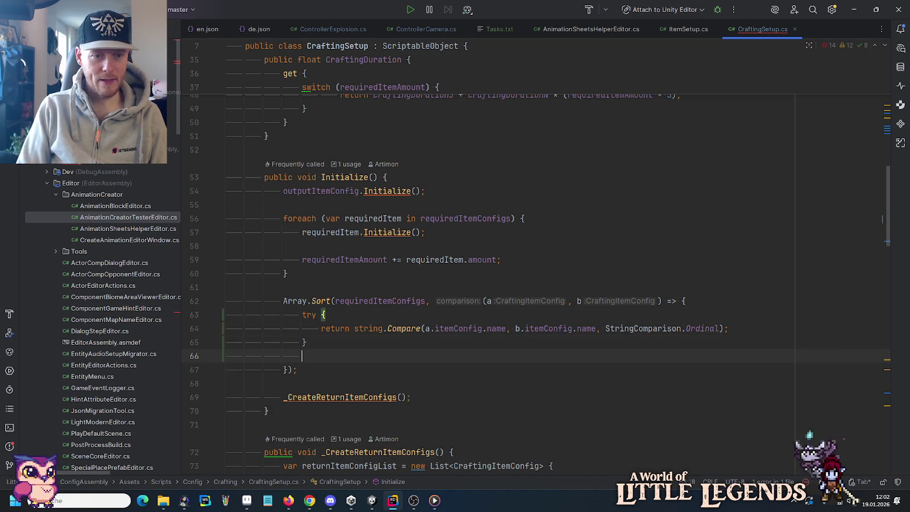
pyautogui.write('catch')
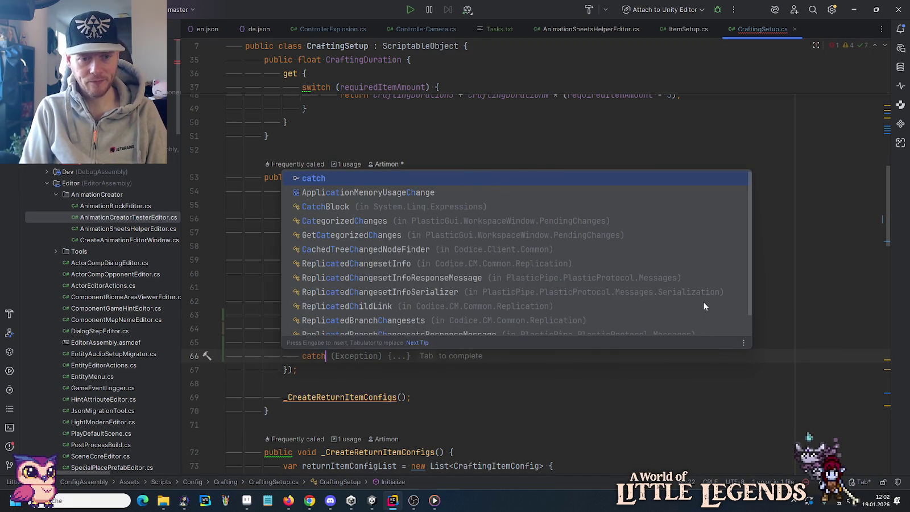
pyautogui.press('Tab')
pyautogui.write('return 0;')
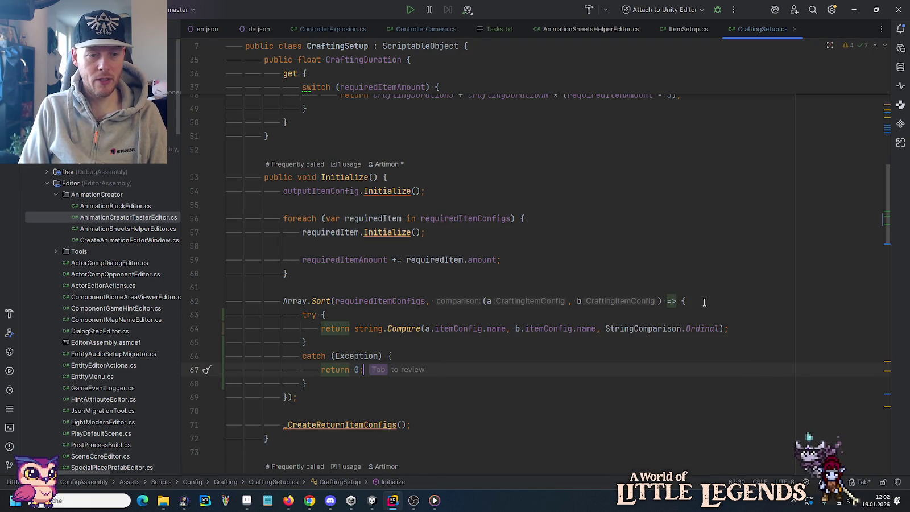
pyautogui.press('Escape')
pyautogui.hotkey('ctrl', 'alt', 'Return')
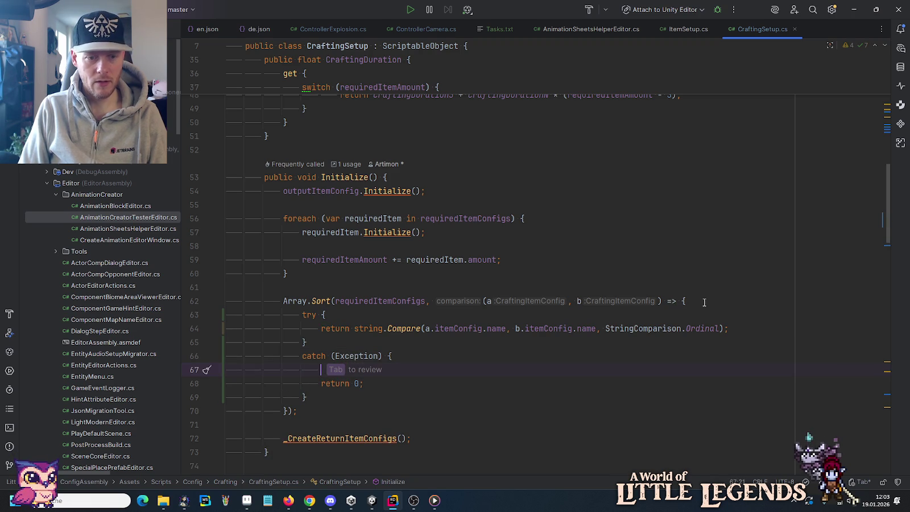
# Add Debug.LogError($"sort error: {a} {b}") inside the catch block.
pyautogui.write('log')
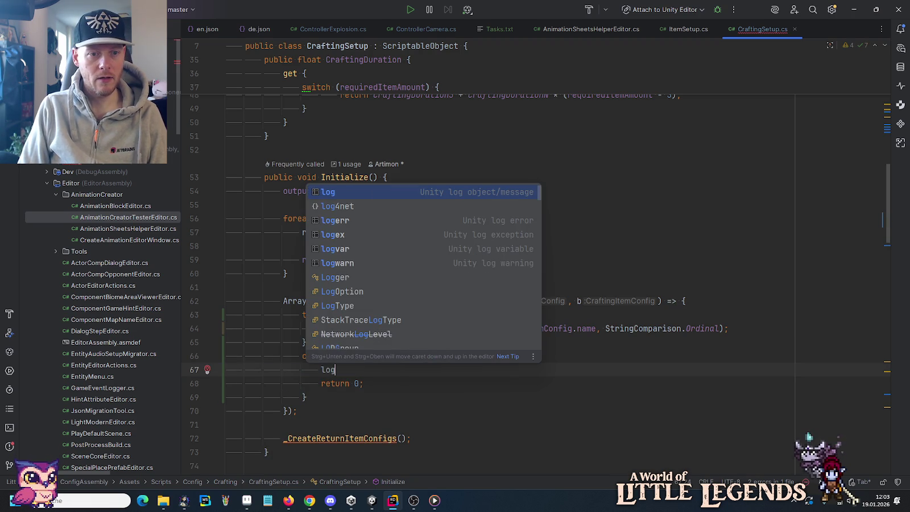
pyautogui.press('Down')
pyautogui.press('Return')
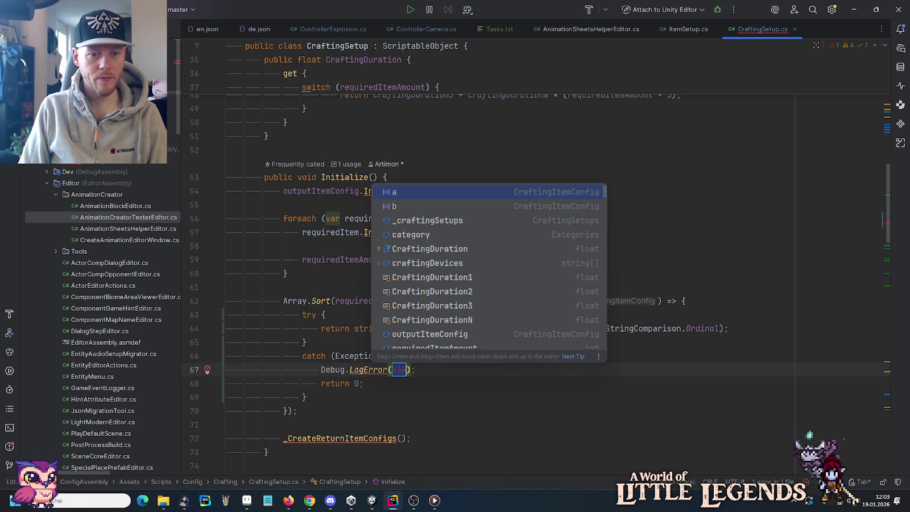
pyautogui.write('$"')
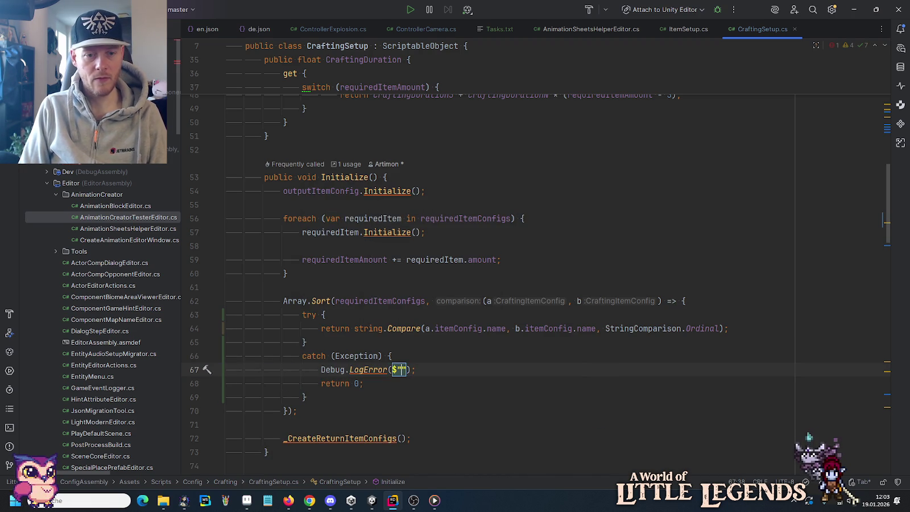
pyautogui.press('Delete')
pyautogui.press('Delete')
pyautogui.press('Delete')
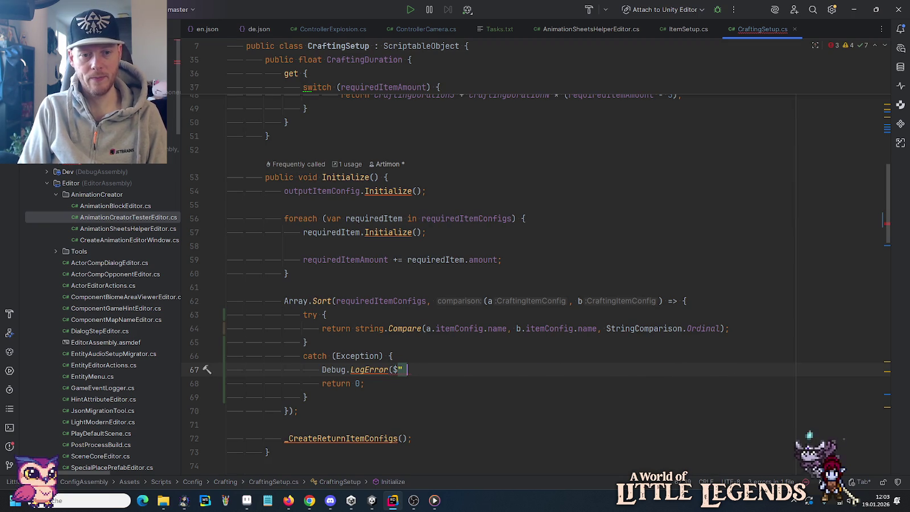
pyautogui.press('Tab')
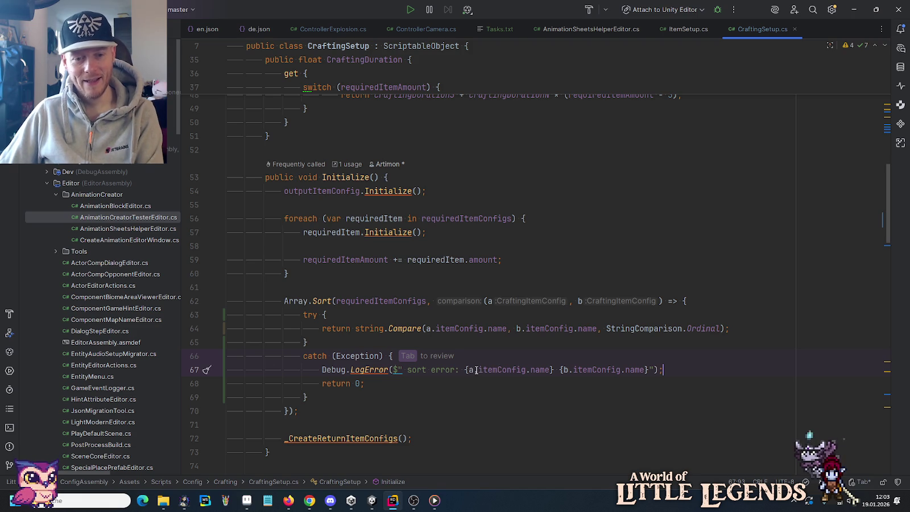
pyautogui.moveTo(475, 370); pyautogui.dragTo(524, 370)
pyautogui.press('BackSpace')
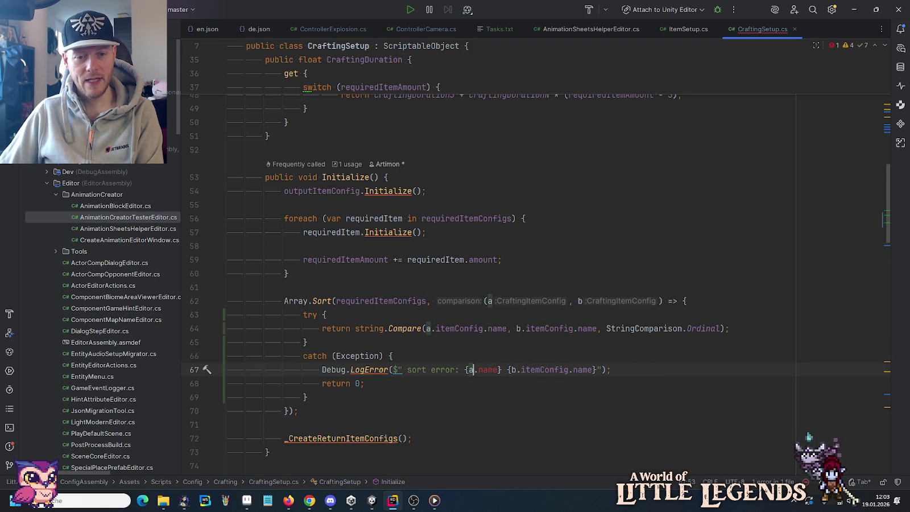
pyautogui.doubleClick(488, 370)
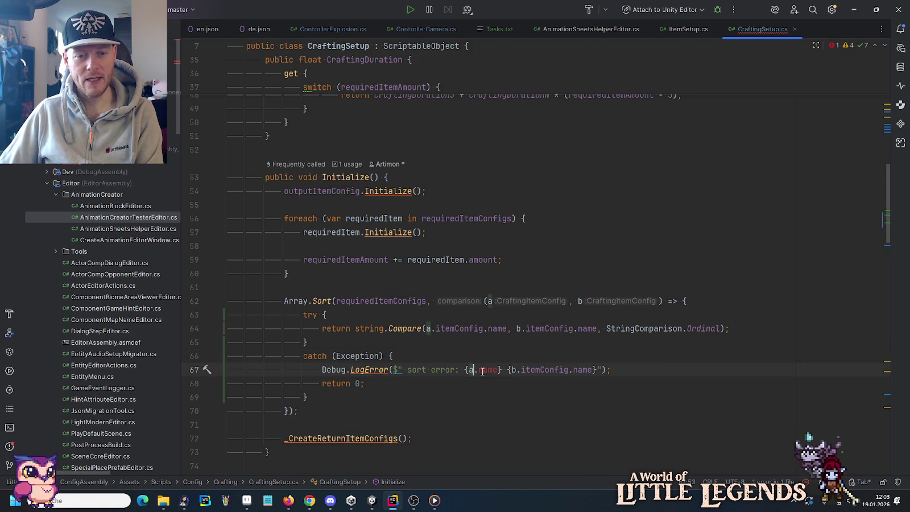
pyautogui.press('BackSpace')
pyautogui.press('BackSpace')
pyautogui.moveTo(493, 370); pyautogui.dragTo(544, 369)
pyautogui.press('BackSpace')
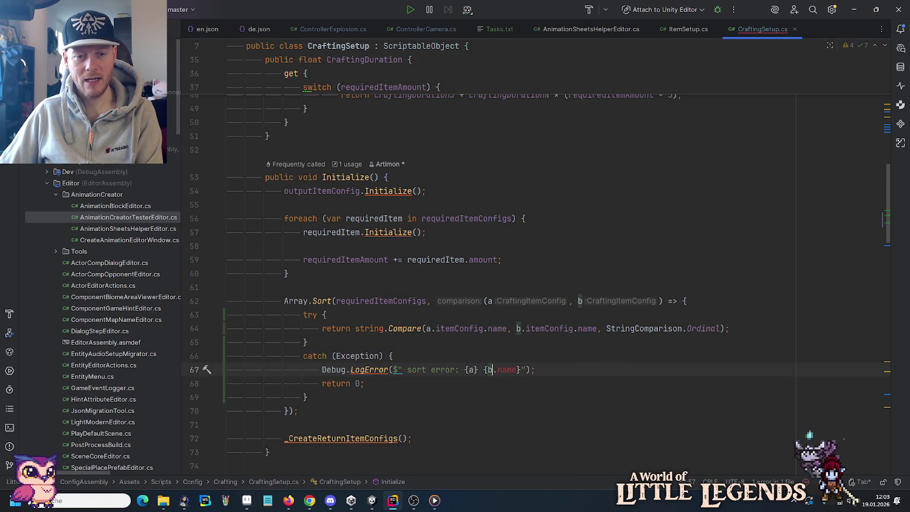
pyautogui.doubleClick(508, 369)
pyautogui.press('BackSpace')
pyautogui.press('BackSpace')
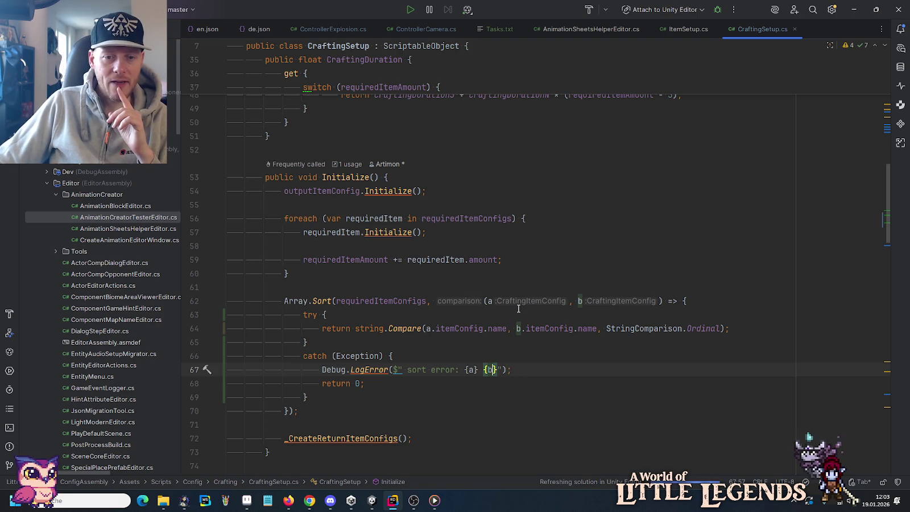
pyautogui.click(372, 500)
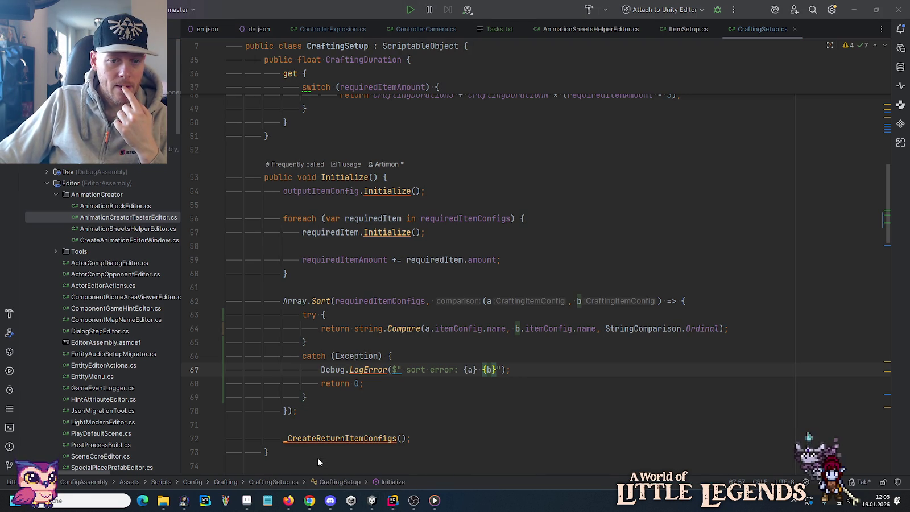
pyautogui.hotkey('alt', 'Tab')
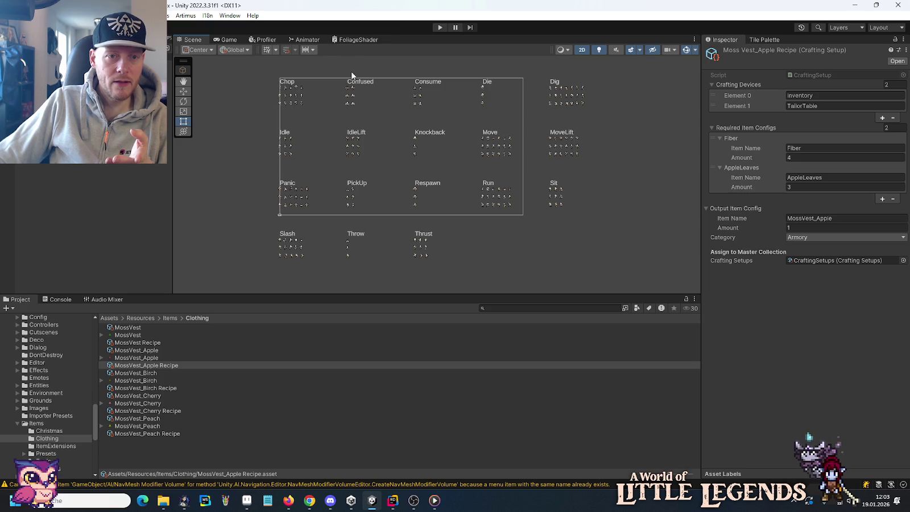
# Run the game and read the logged sort error's stack trace, then stop playing.
pyautogui.click(441, 28)
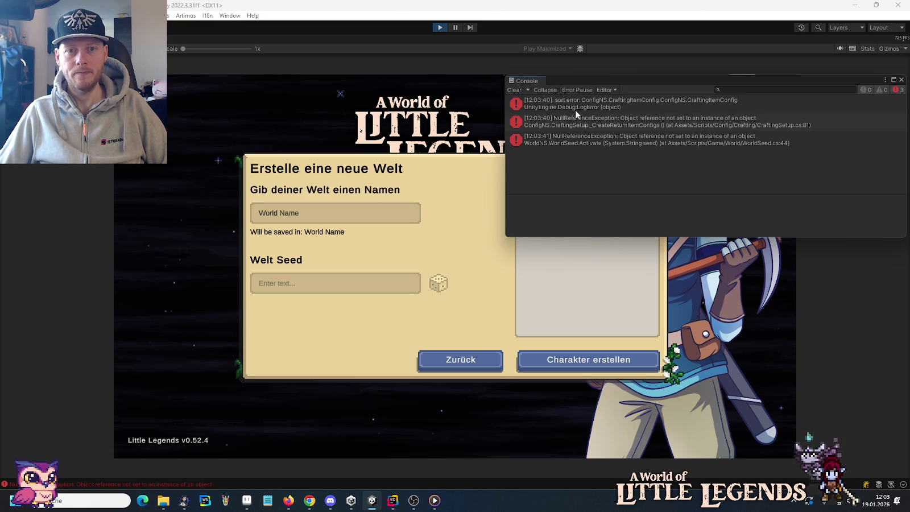
pyautogui.click(603, 105)
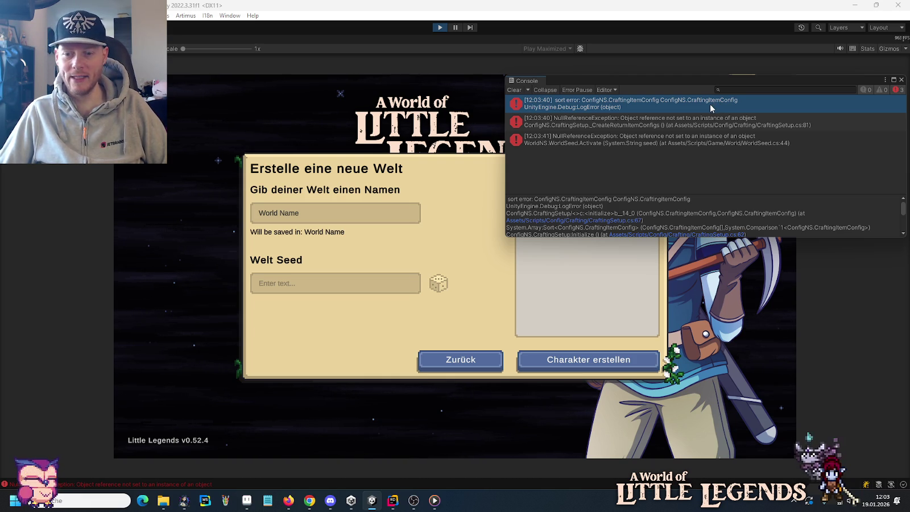
pyautogui.click(440, 28)
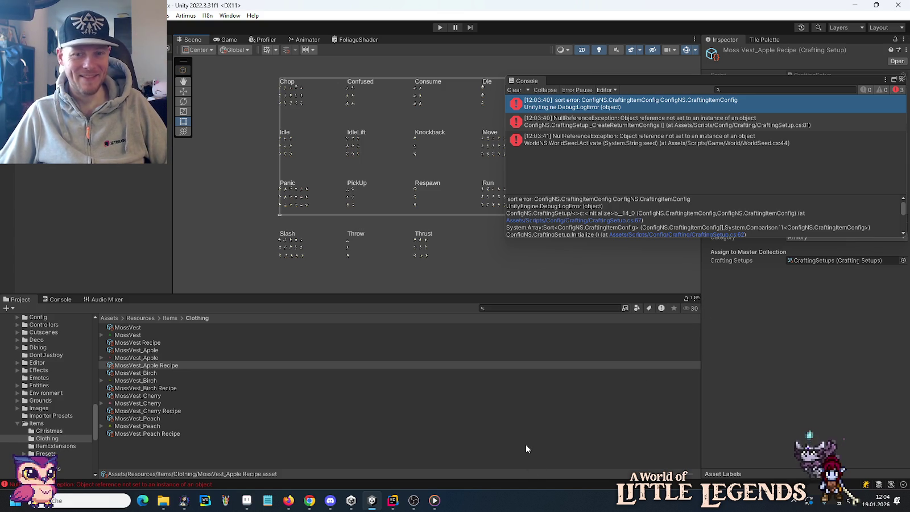
pyautogui.click(392, 499)
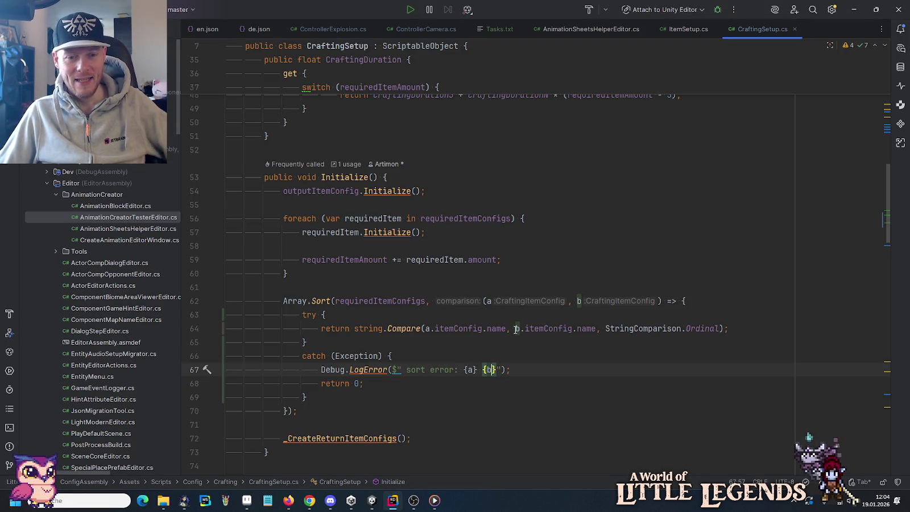
# Change the error message to log a.itemConfig and b.itemConfig.
pyautogui.moveTo(482, 328); pyautogui.dragTo(431, 328)
pyautogui.hotkey('ctrl', 'c')
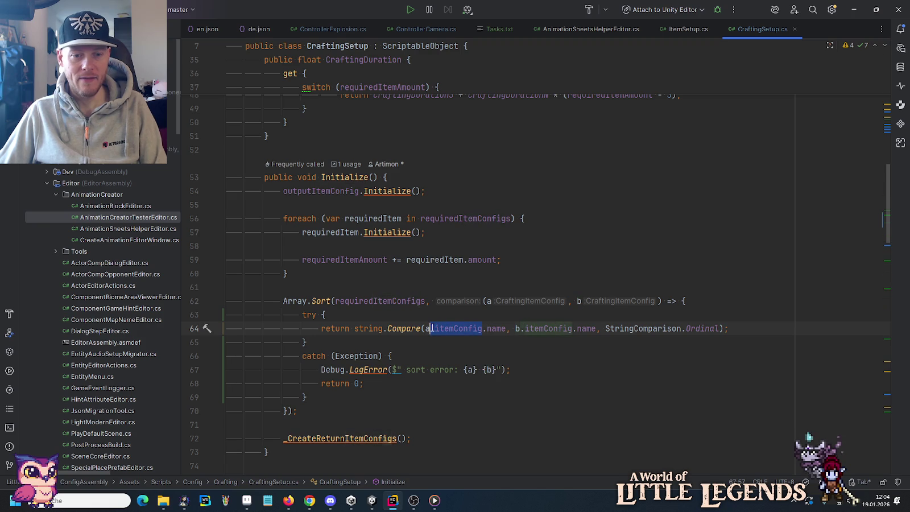
pyautogui.click(472, 370)
pyautogui.write('.itemConfig')
pyautogui.press('Escape')
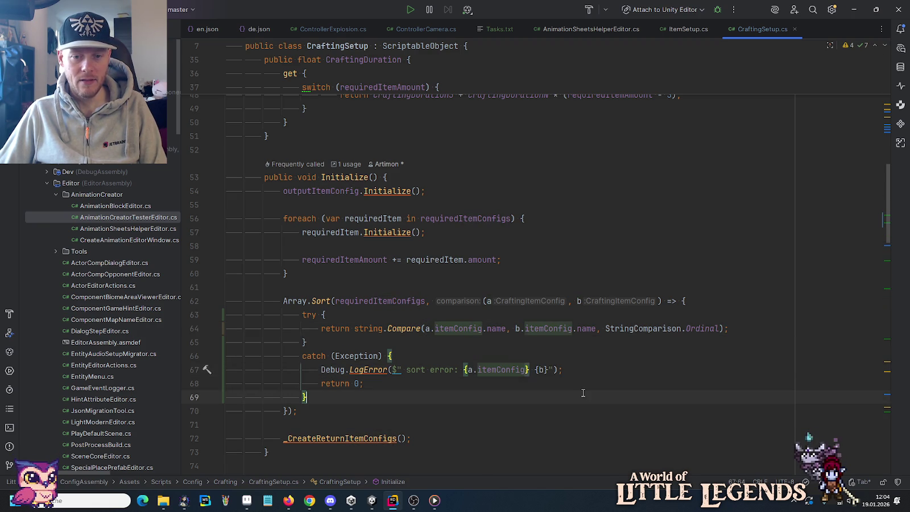
pyautogui.press('Right')
pyautogui.press('Right')
pyautogui.press('Right')
pyautogui.hotkey('ctrl', 'v')
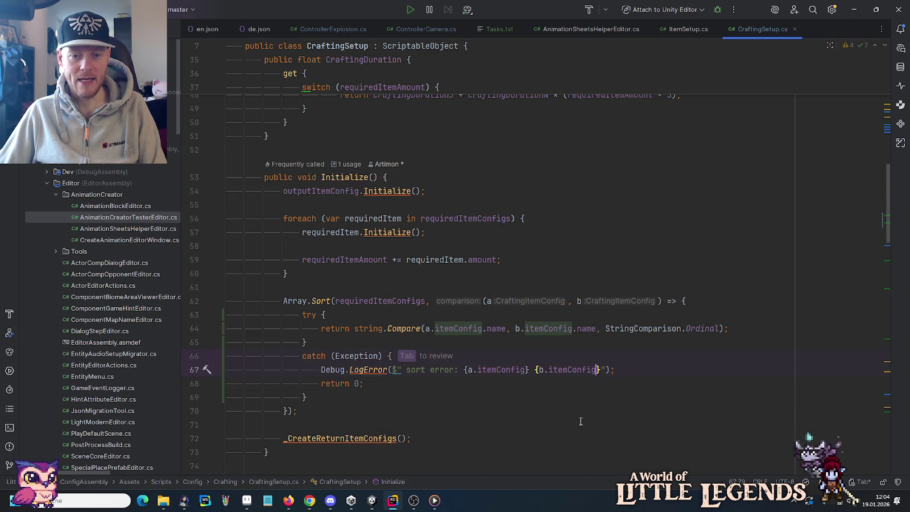
pyautogui.click(512, 341)
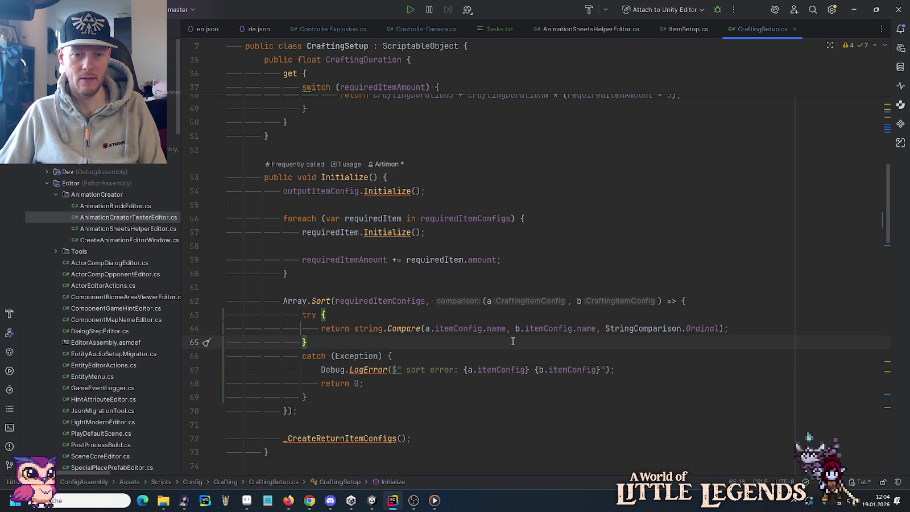
# Inspect CraftingItemConfig's itemName field, then rerun the game in Unity.
pyautogui.keyDown('ctrl'); pyautogui.click(518, 297); pyautogui.keyUp('ctrl')
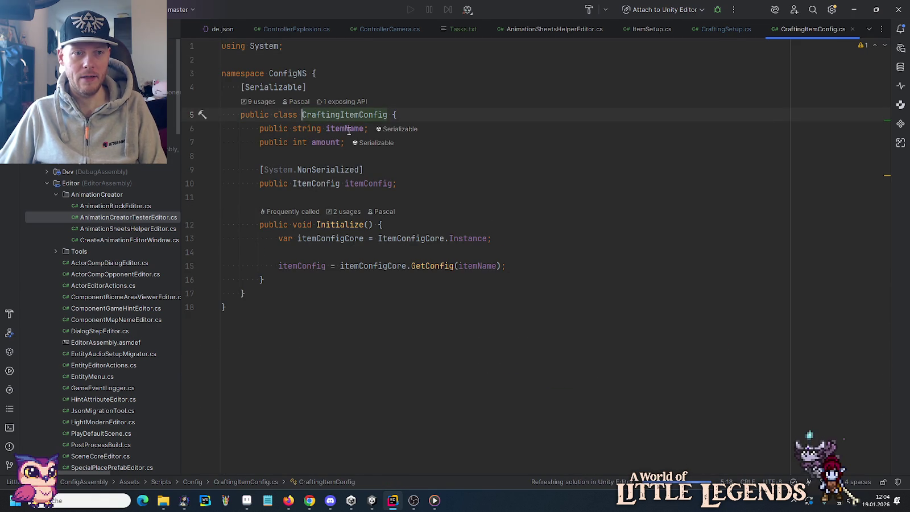
pyautogui.click(348, 129)
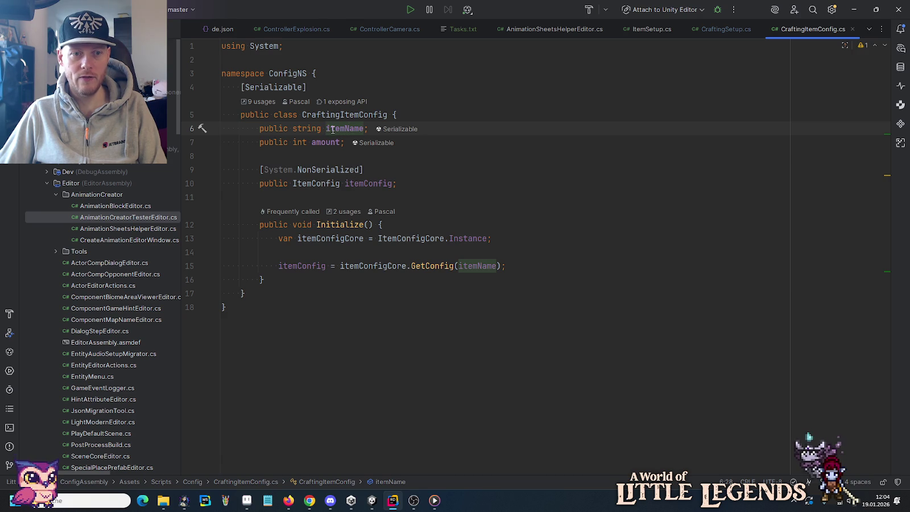
pyautogui.hotkey('alt', 'Tab')
pyautogui.click(439, 27)
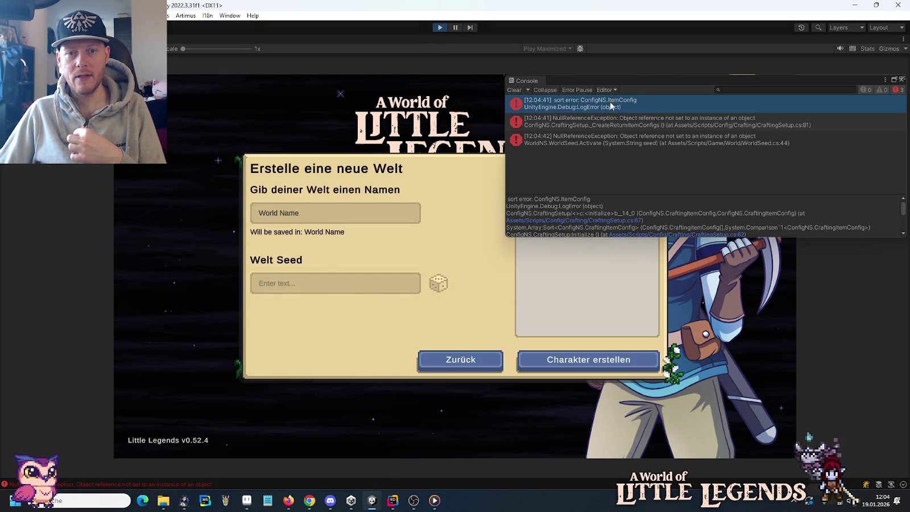
# Stop the game after the sort error appears and close the floating Console window.
pyautogui.click(441, 28)
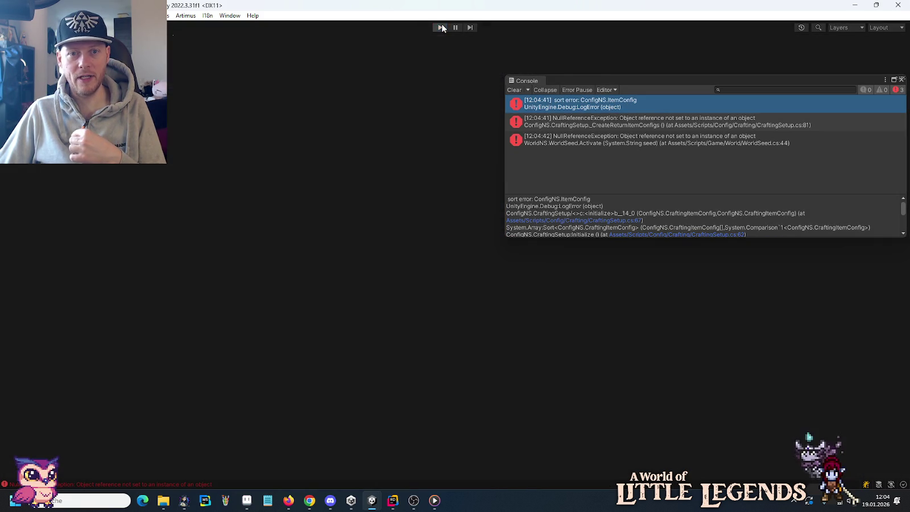
pyautogui.click(902, 80)
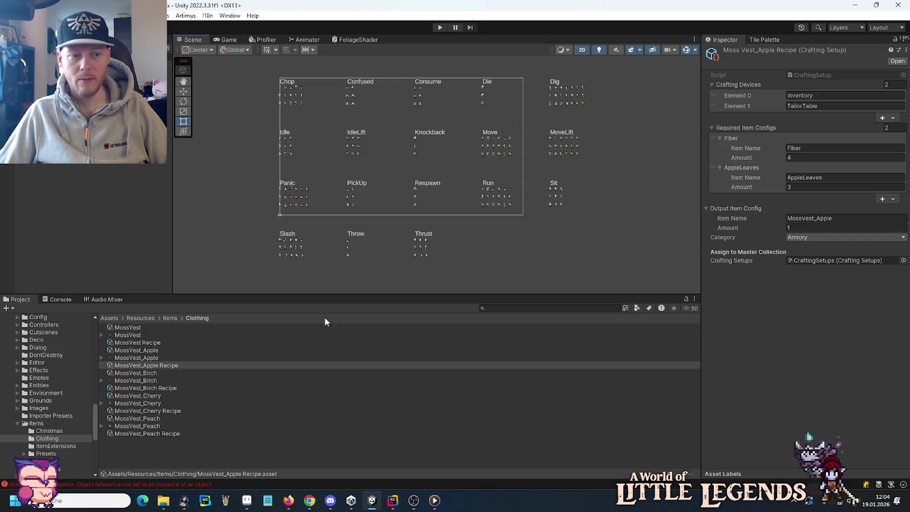
# Inspect the MossVest_Birch, _Cherry and _Peach recipes, then return to CraftingSetup.cs in Rider.
pyautogui.click(147, 387)
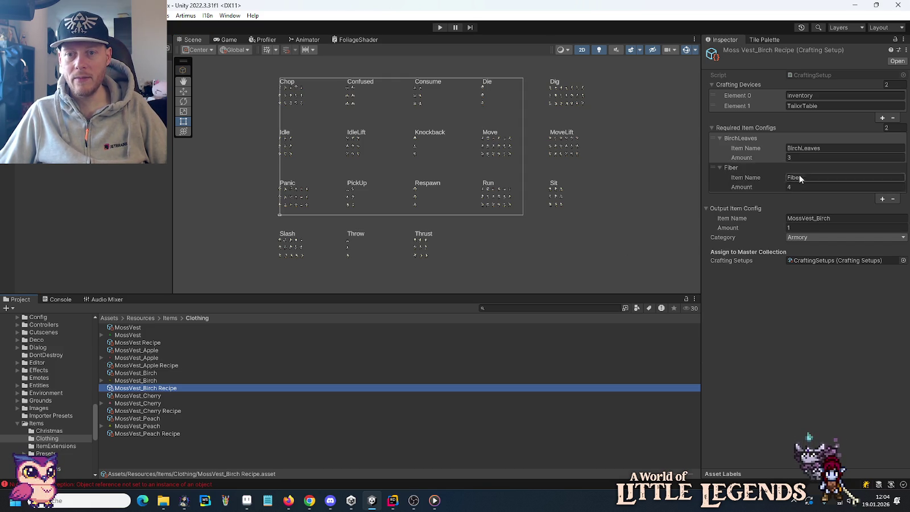
pyautogui.click(162, 413)
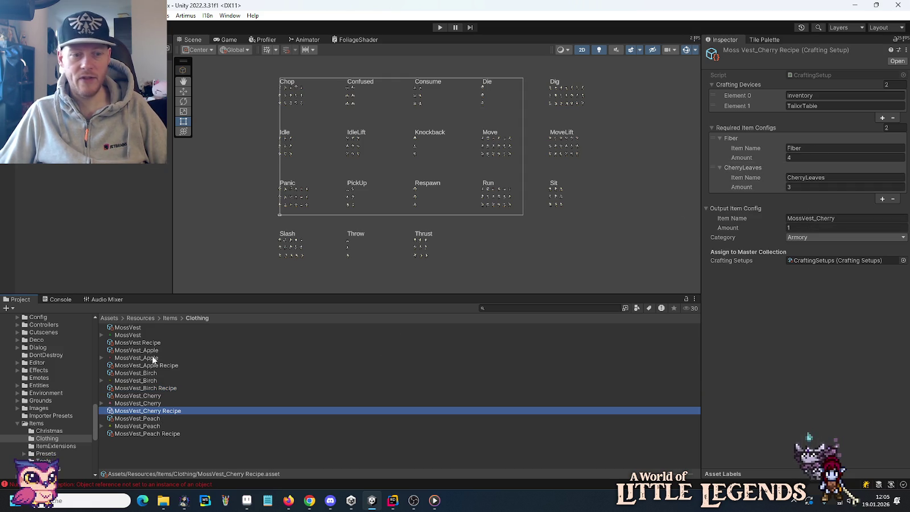
pyautogui.click(150, 434)
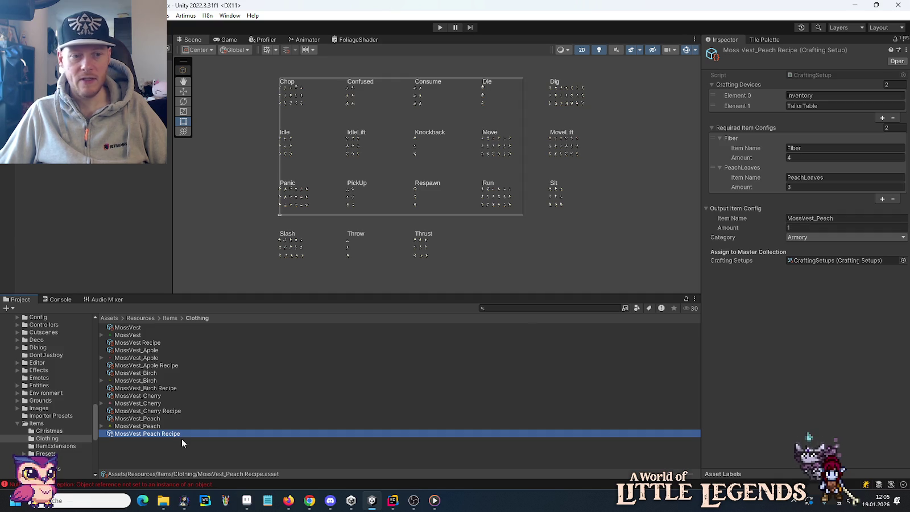
pyautogui.click(393, 502)
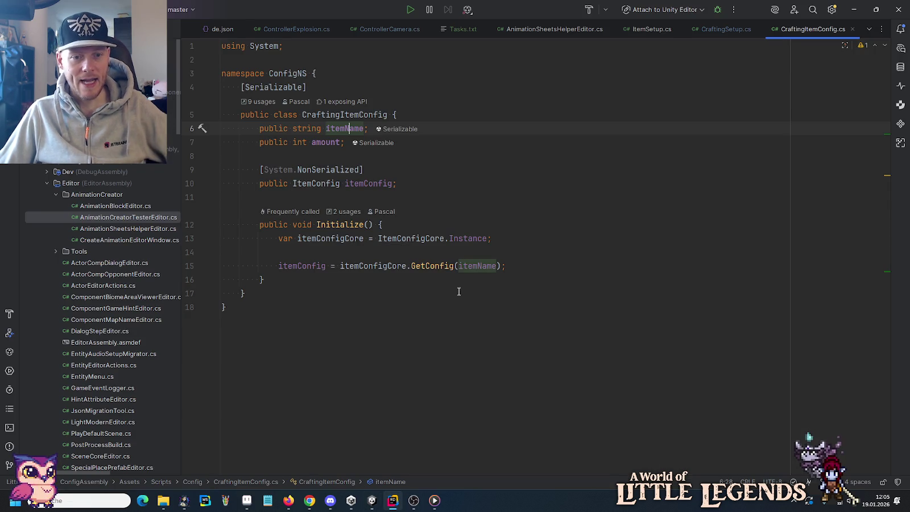
pyautogui.click(722, 29)
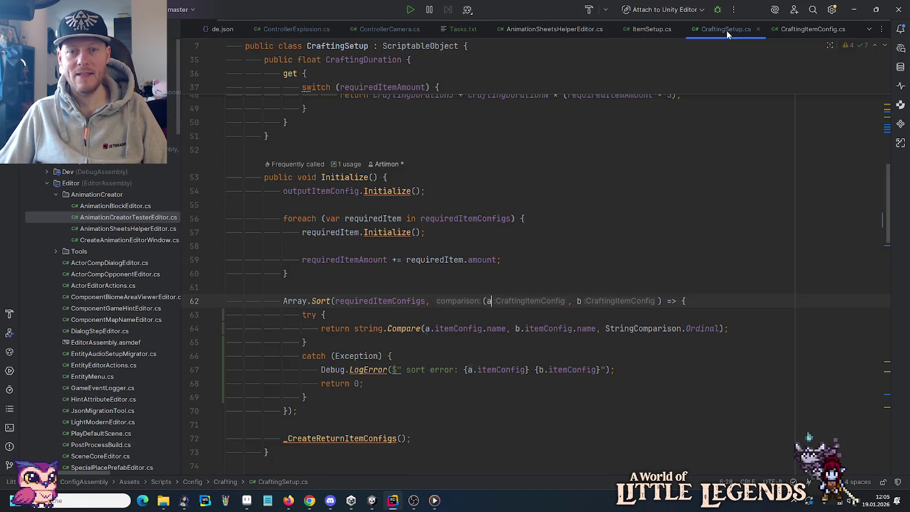
# Change the sort error message to use itemName instead of itemConfig for both a and b.
pyautogui.doubleClick(500, 369)
pyautogui.write('it')
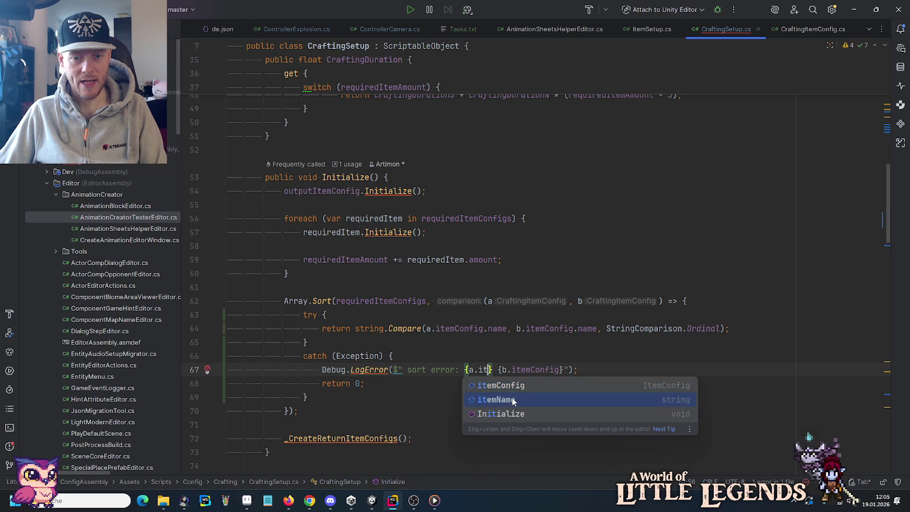
pyautogui.click(500, 399)
pyautogui.doubleClick(494, 370)
pyautogui.hotkey('ctrl', 'c')
pyautogui.doubleClick(557, 369)
pyautogui.hotkey('ctrl', 'v')
# Wrap each item name in angle brackets: "sort error: <{a.itemName}> <{b.itemName}>".
pyautogui.click(466, 370)
pyautogui.write('<')
pyautogui.click(524, 371)
pyautogui.write('>')
pyautogui.moveTo(522, 370); pyautogui.dragTo(539, 373)
pyautogui.write('<')
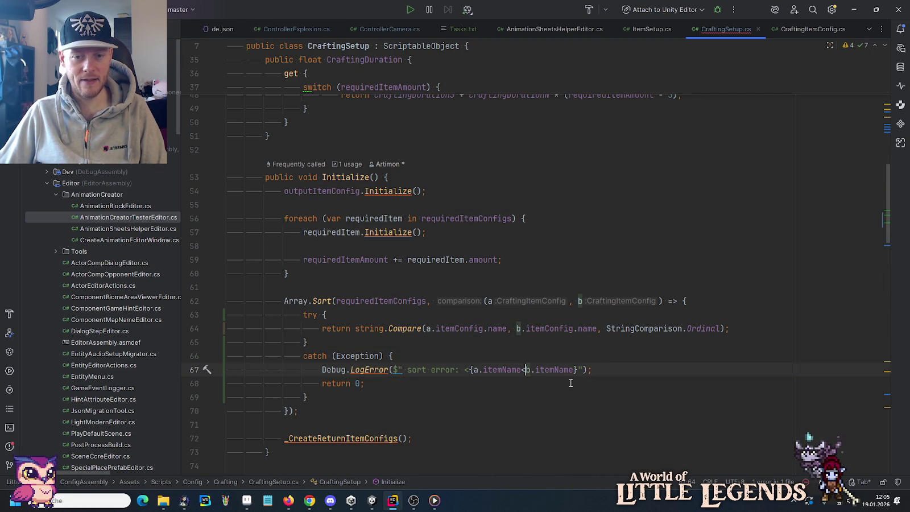
pyautogui.hotkey('ctrl', 'z')
pyautogui.click(535, 370)
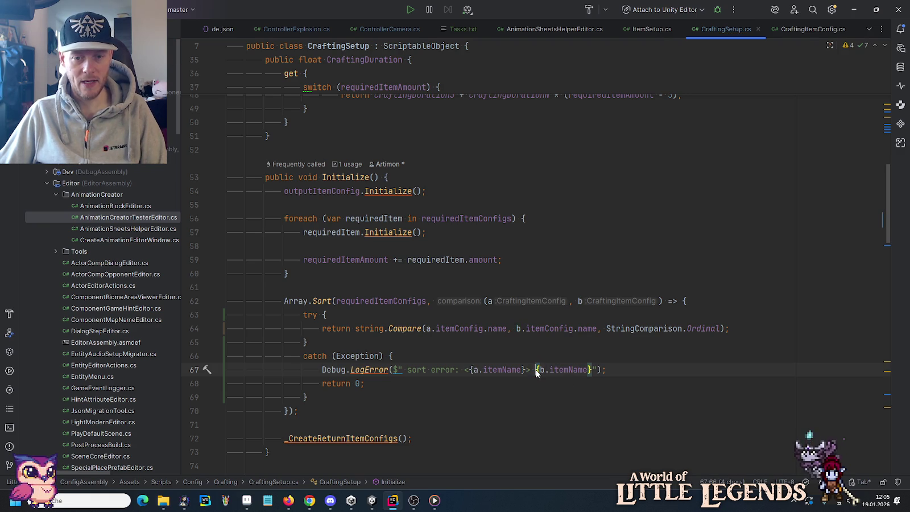
pyautogui.write('<')
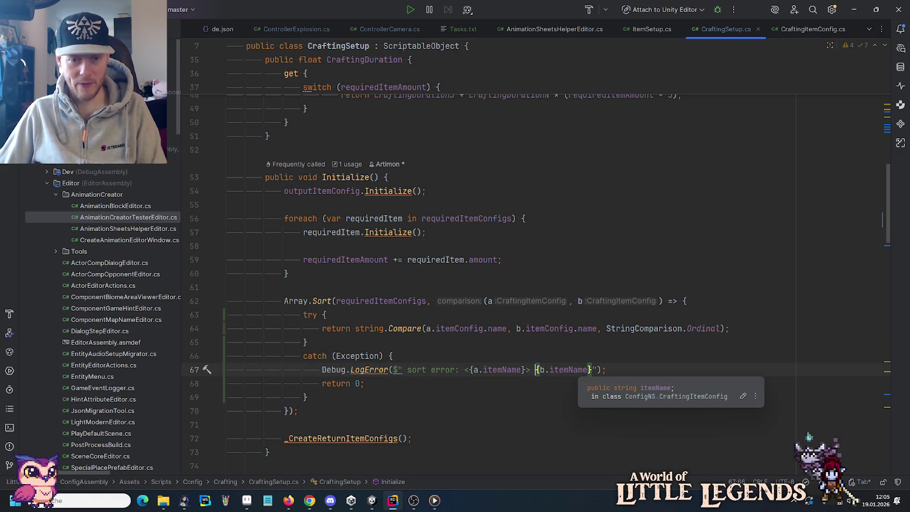
pyautogui.click(595, 371)
pyautogui.write('>')
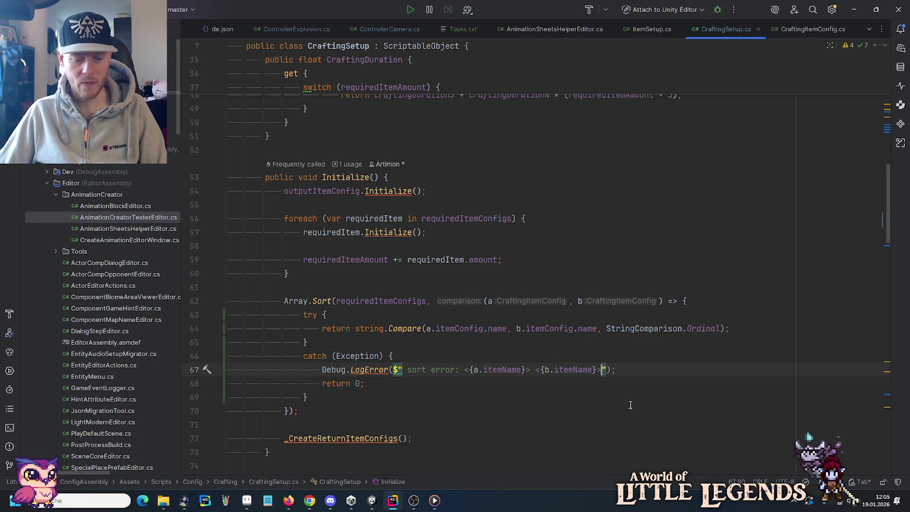
pyautogui.hotkey('alt', 'Tab')
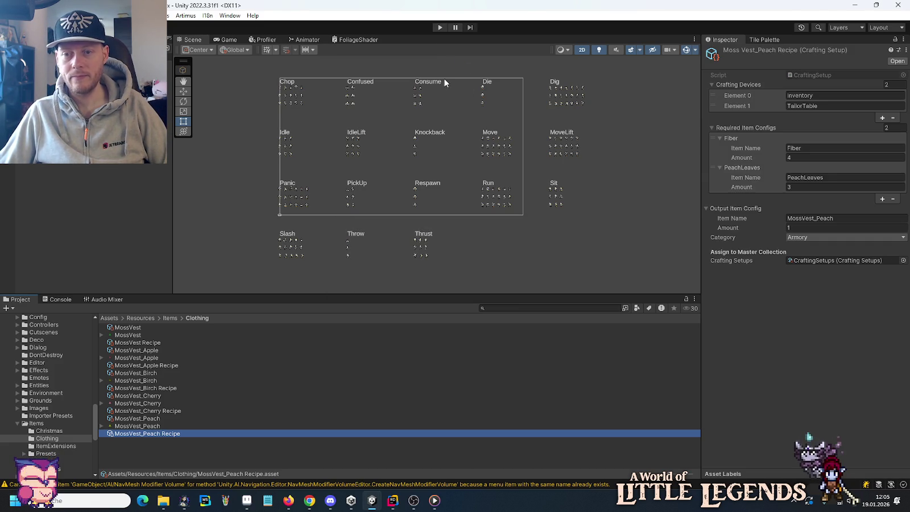
# Run the game, confirm the Console logs "sort error: <Fiber> <AppleLeaves>", then stop it.
pyautogui.click(439, 28)
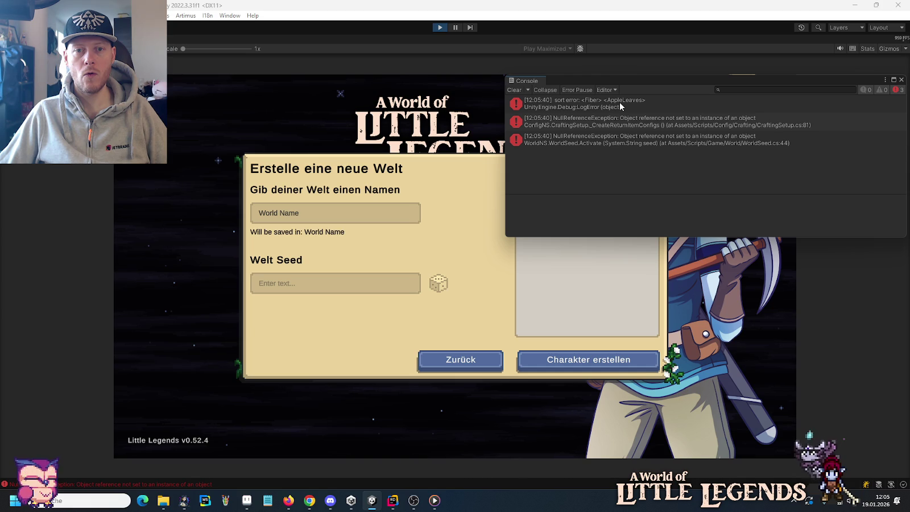
pyautogui.click(440, 28)
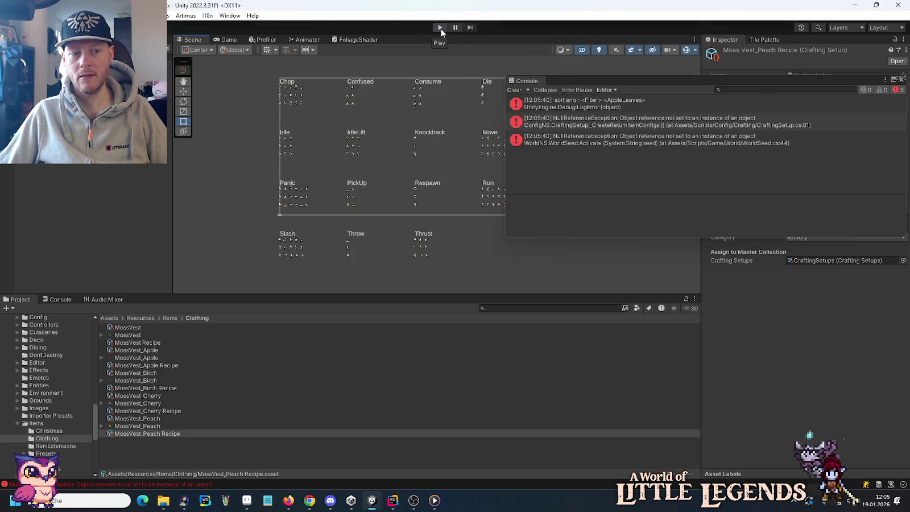
# Browse to Entities > Trees > PeachTree to find PeachTreeLeaves, and close the Console.
pyautogui.scroll(-5, 60, 387)
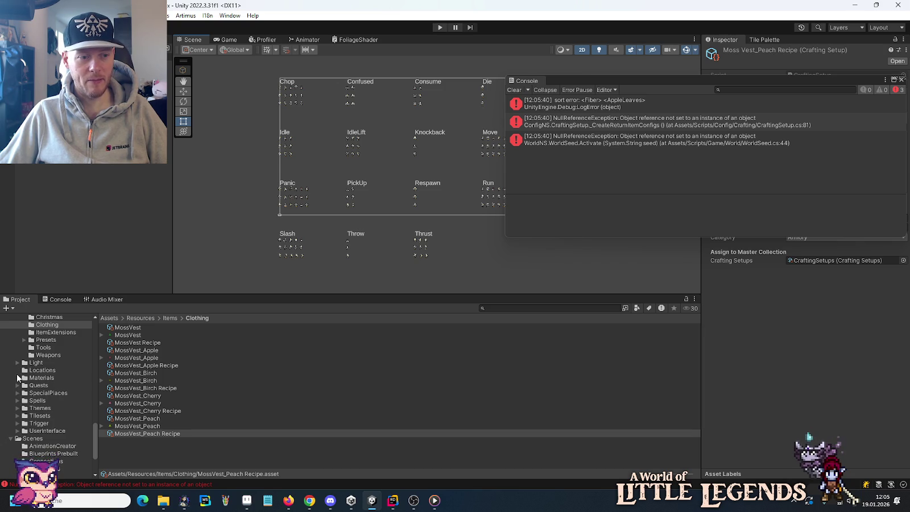
pyautogui.scroll(4, 17, 436)
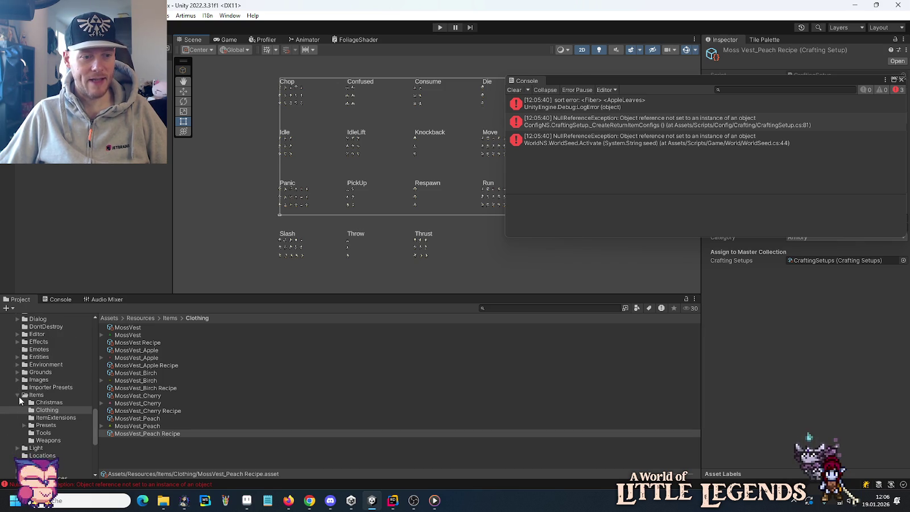
pyautogui.click(17, 357)
pyautogui.scroll(-10, 19, 363)
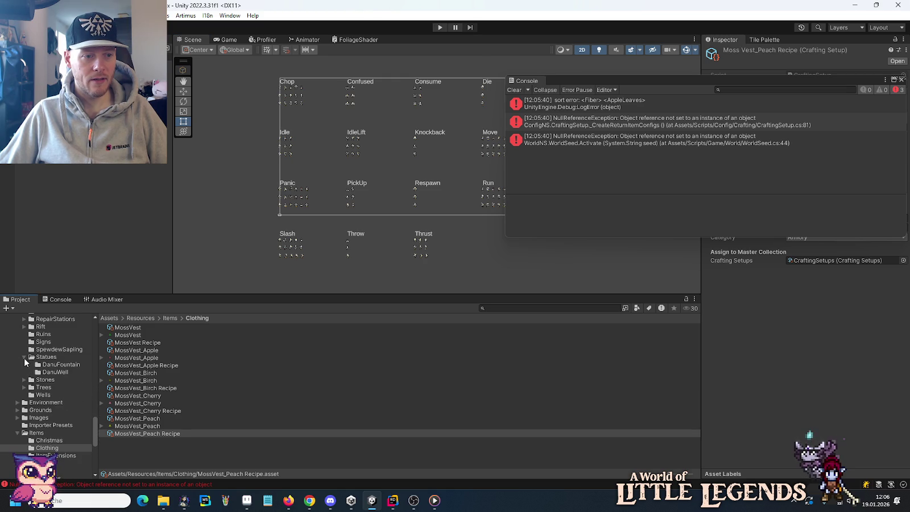
pyautogui.click(23, 372)
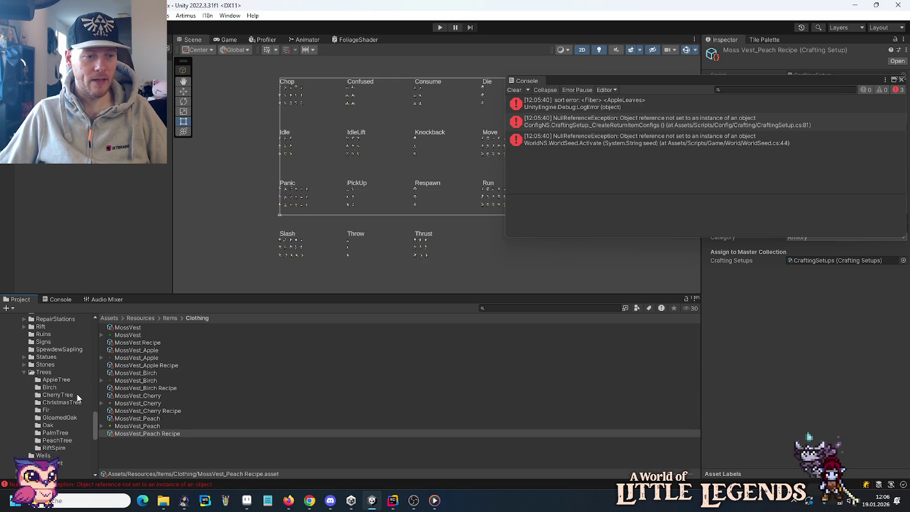
pyautogui.click(59, 440)
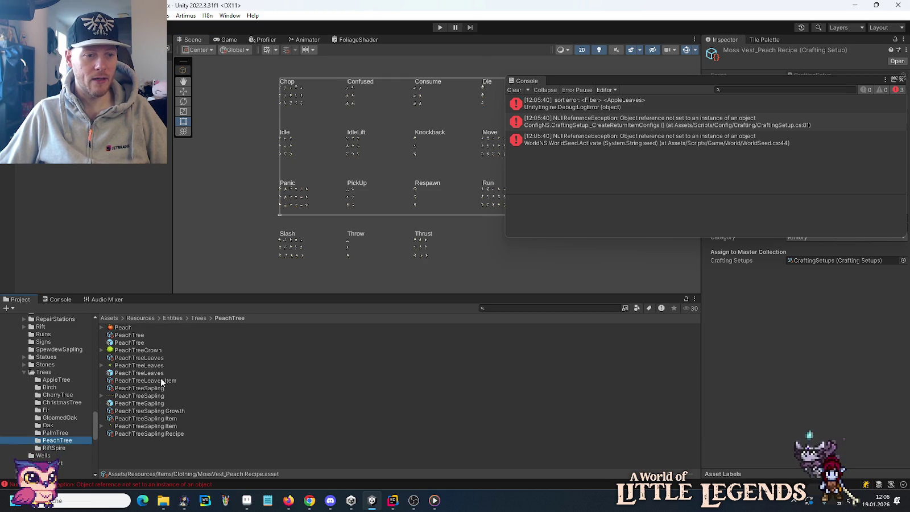
pyautogui.click(901, 80)
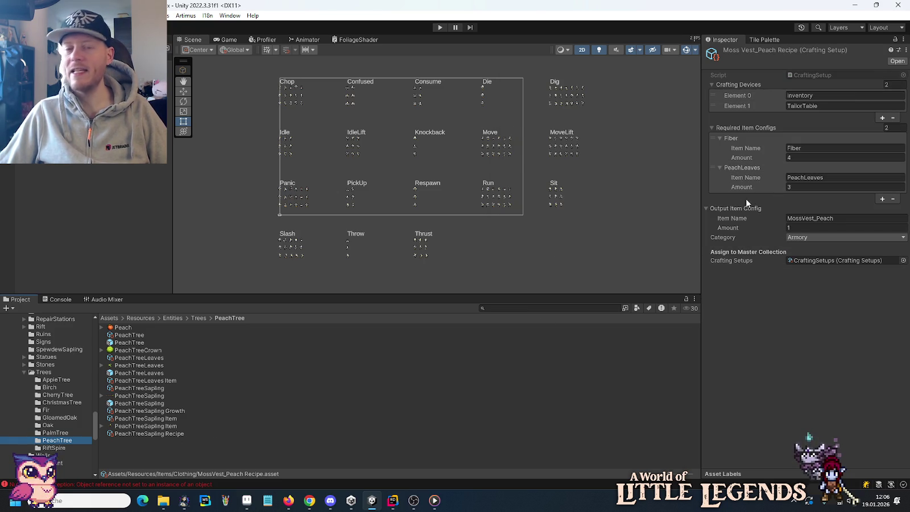
# Rename the Peach recipe's ingredient from PeachLeaves to PeachTreeLeaves.
pyautogui.click(803, 177)
pyautogui.click(803, 177)
pyautogui.write('Tre')
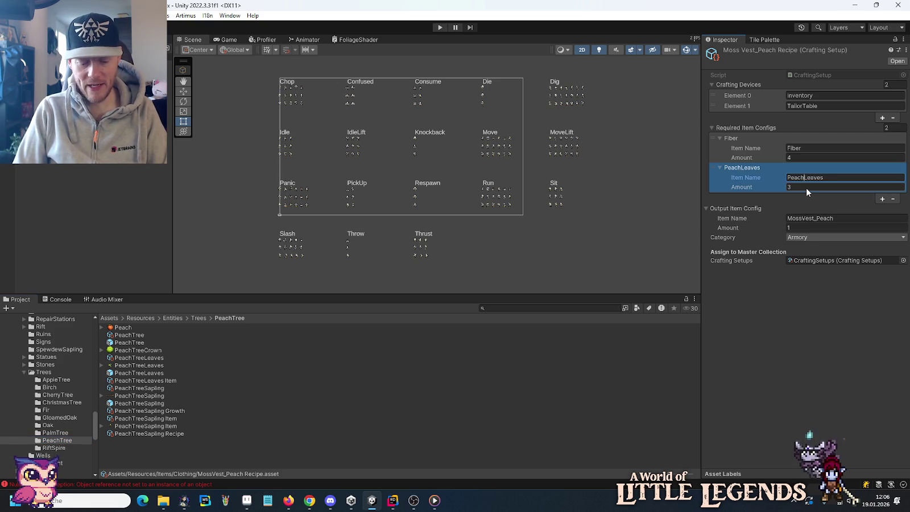
pyautogui.write('e')
pyautogui.hotkey('shift', 'Left')
pyautogui.hotkey('shift', 'Left')
pyautogui.hotkey('shift', 'Left')
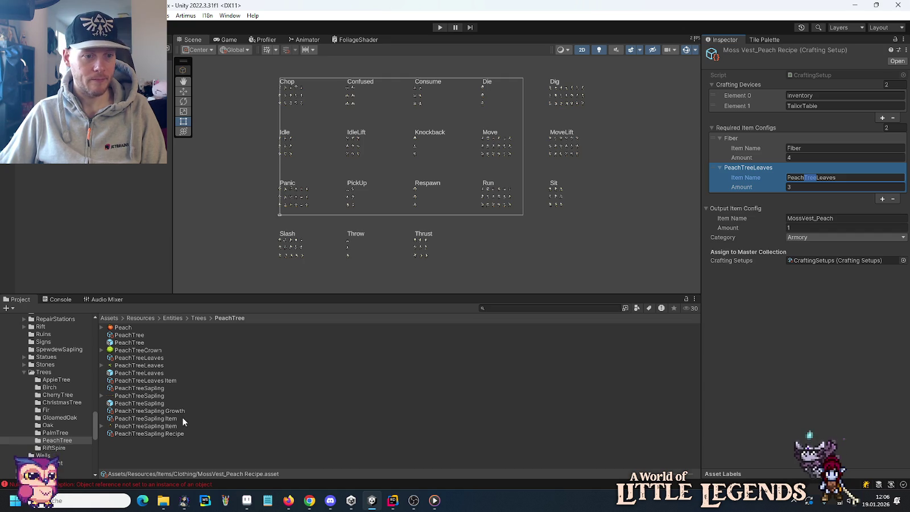
# In the Clothing folder, change the MossVest_Cherry ingredient to CherryTreeLeaves.
pyautogui.scroll(-5, 53, 400)
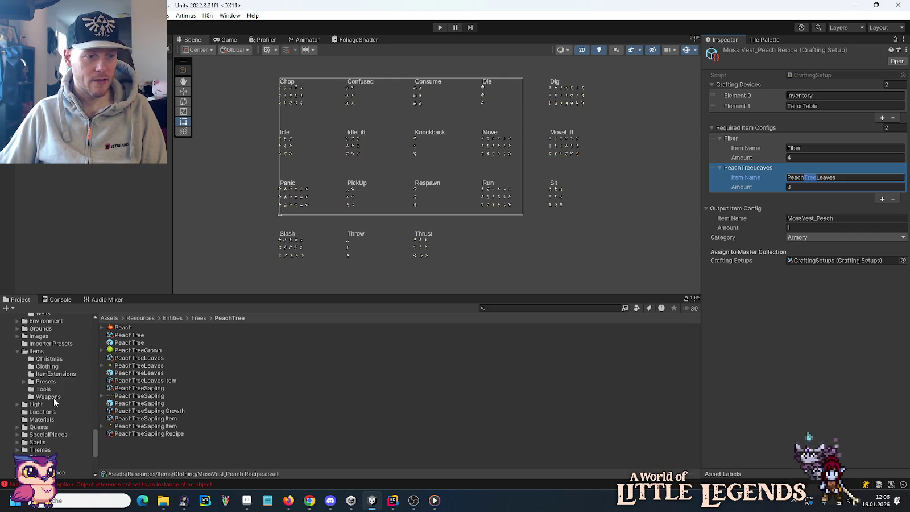
pyautogui.click(47, 367)
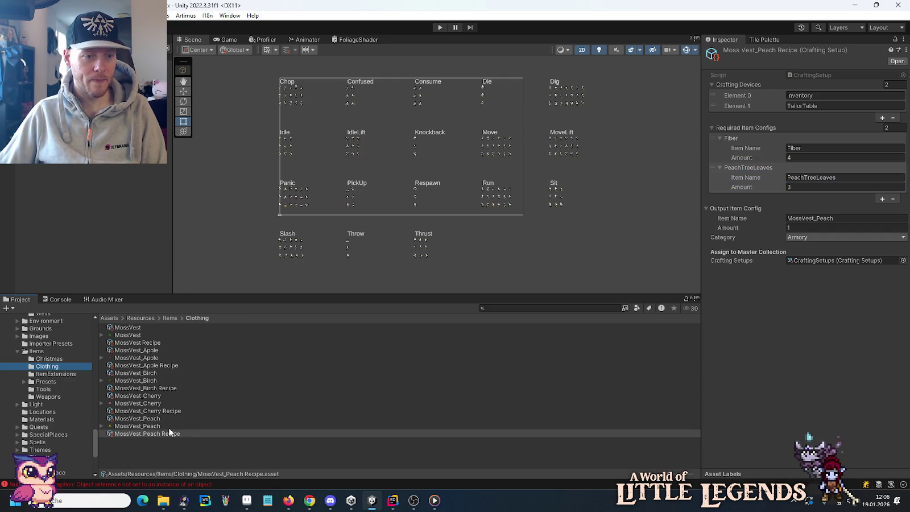
pyautogui.click(152, 433)
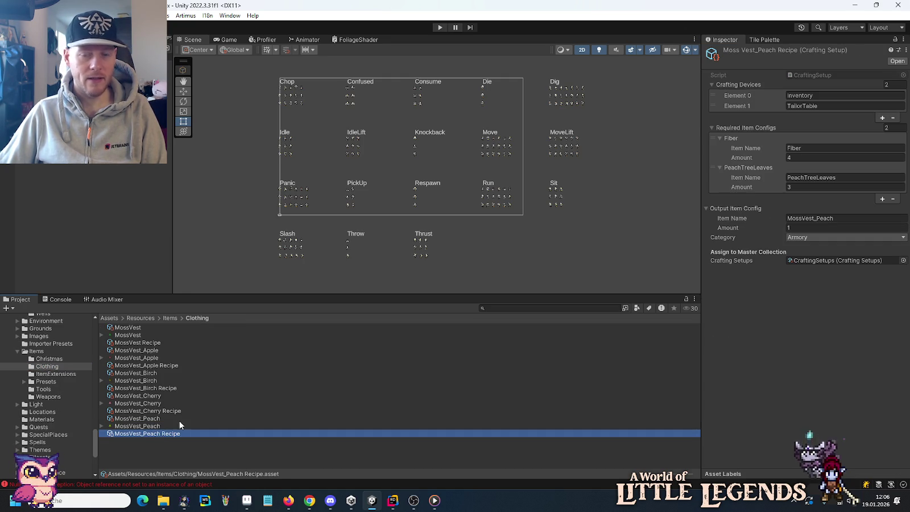
pyautogui.click(146, 411)
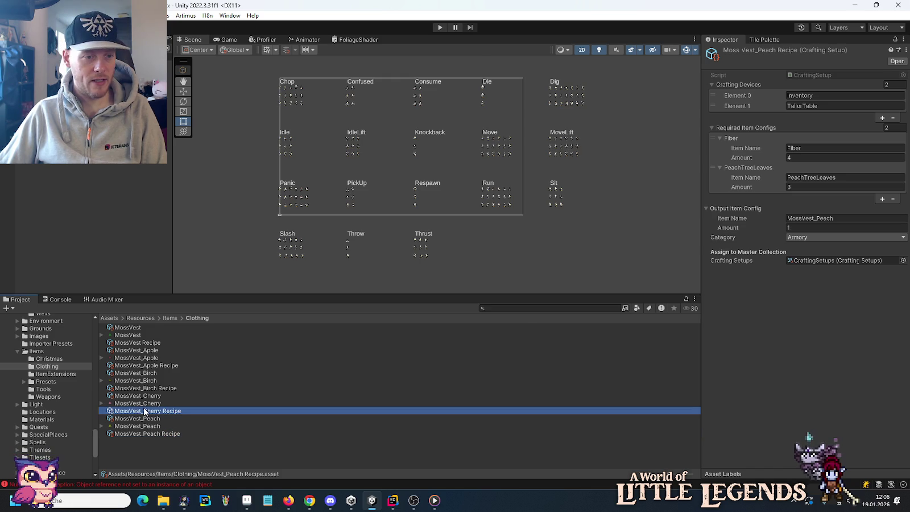
pyautogui.click(807, 177)
pyautogui.click(806, 177)
pyautogui.write('Tree')
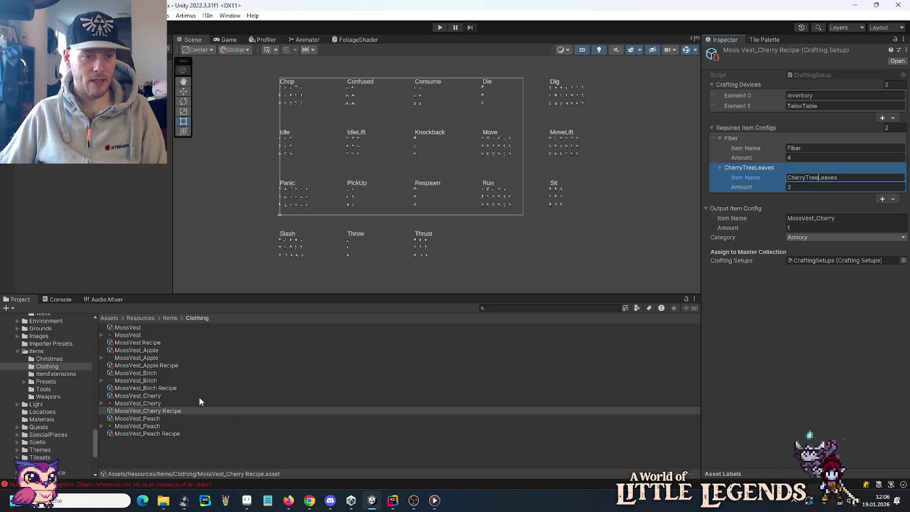
# Change the MossVest_Apple ingredient from AppleLeaves to AppleTreeLeaves.
pyautogui.click(187, 365)
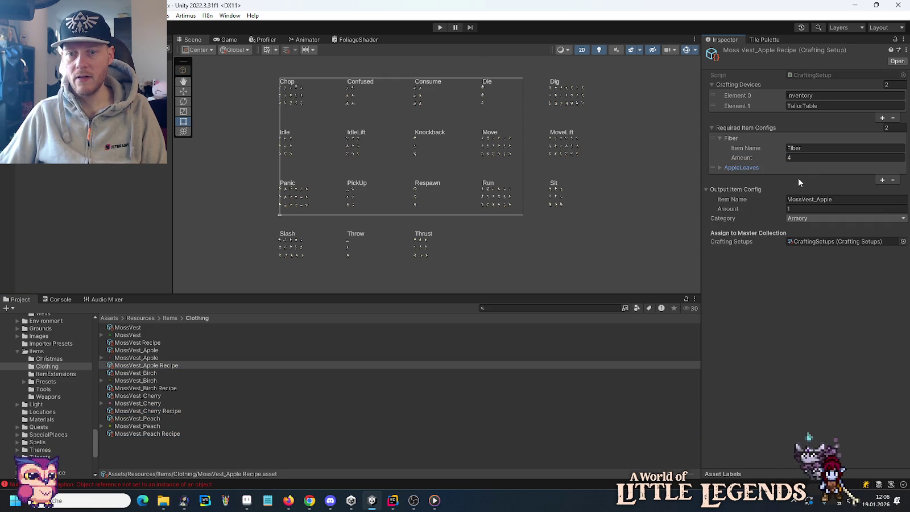
pyautogui.click(807, 177)
pyautogui.click(804, 177)
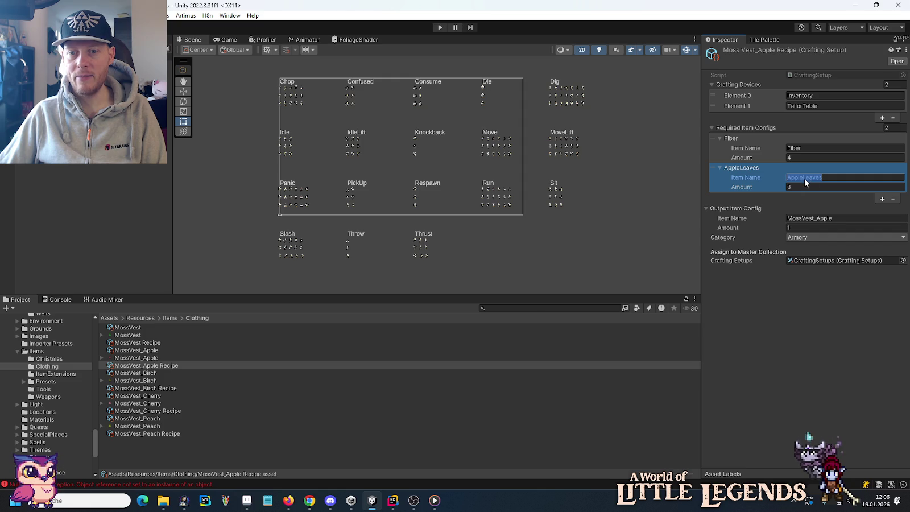
pyautogui.write('Tree')
pyautogui.click(781, 367)
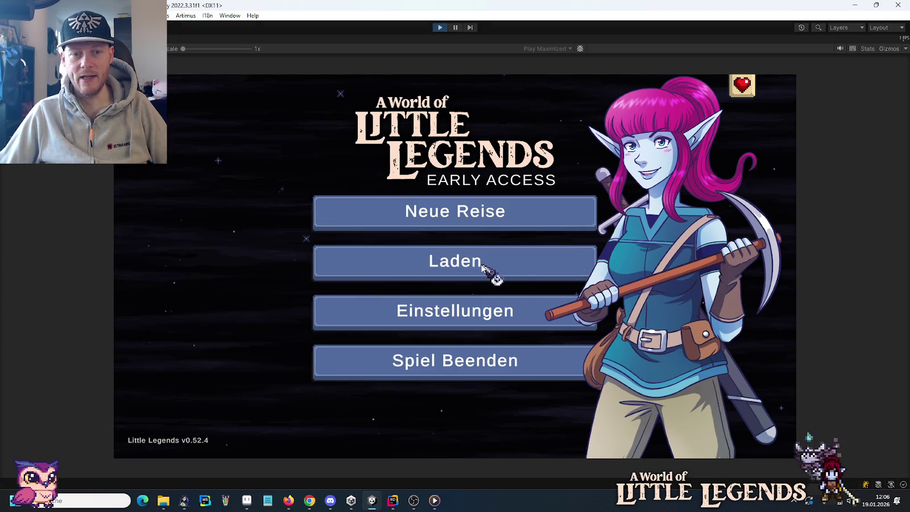
# Load the first saved game and add CherryTreeLeaves and PeachTreeLeaves with /add chat commands.
pyautogui.click(483, 261)
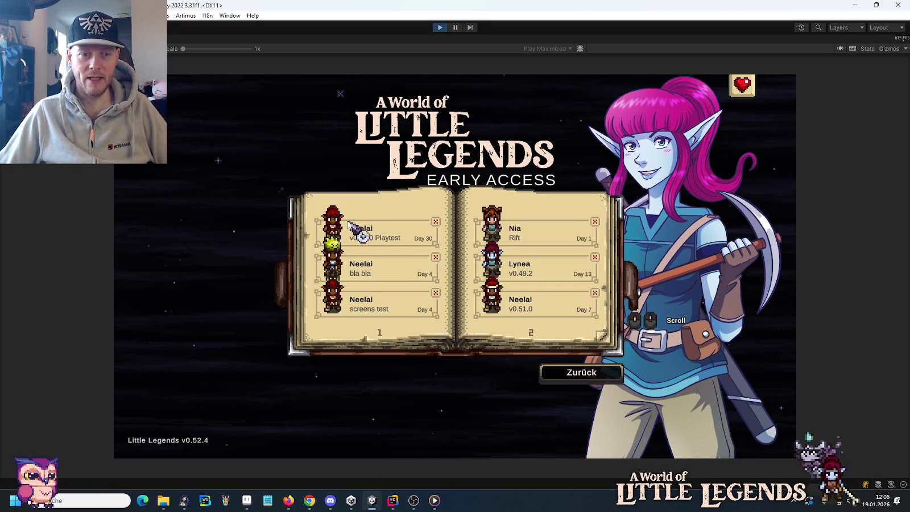
pyautogui.click(372, 233)
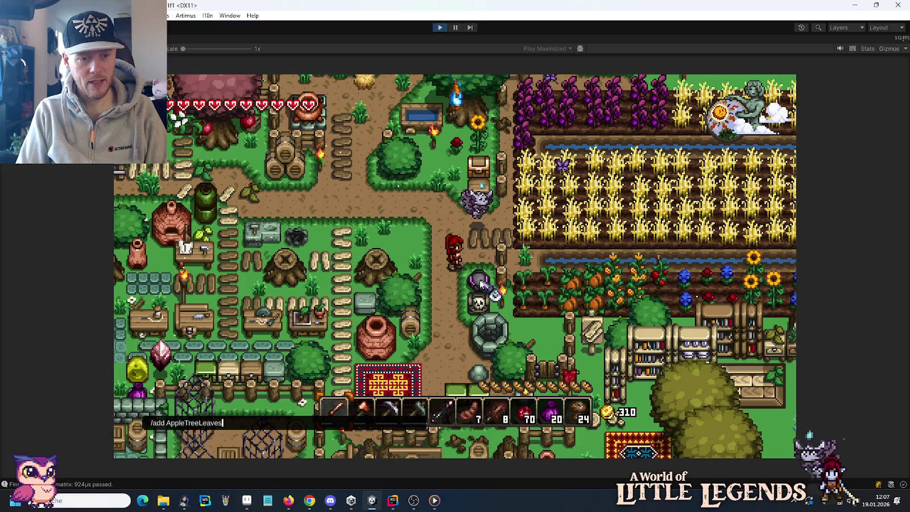
pyautogui.write('/add')
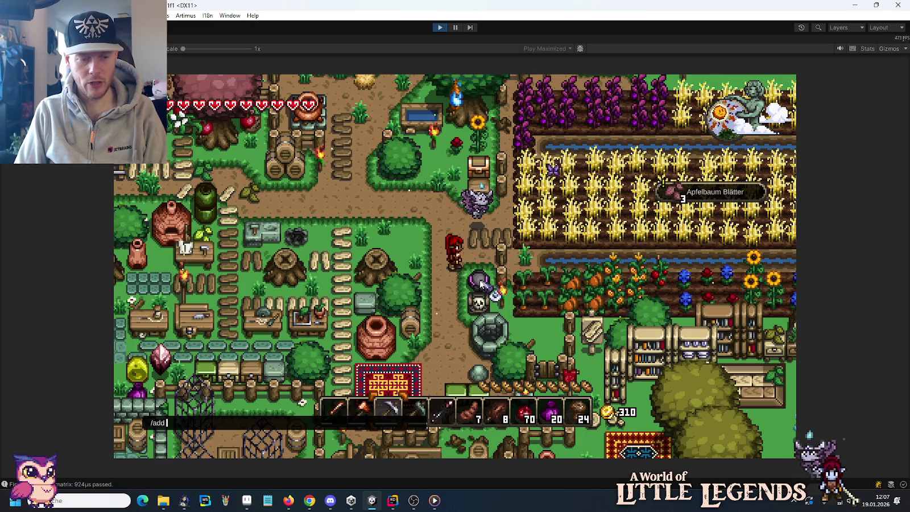
pyautogui.write('CherryTreeLeave')
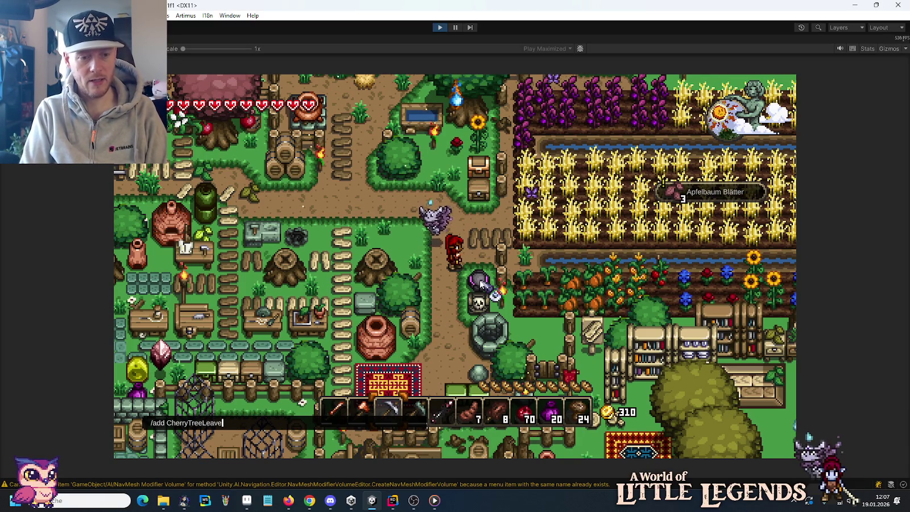
pyautogui.write('s')
pyautogui.press('Return')
pyautogui.write('/add CherryT')
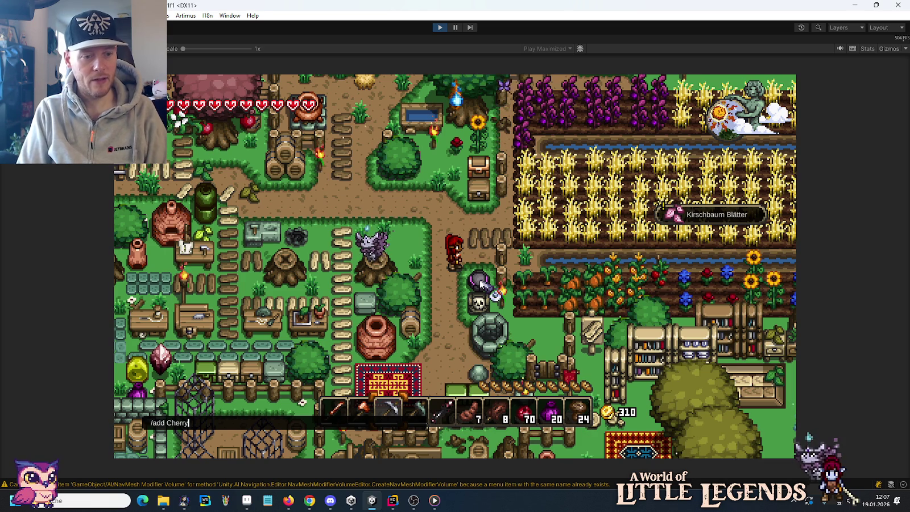
pyautogui.write('reeLeaves')
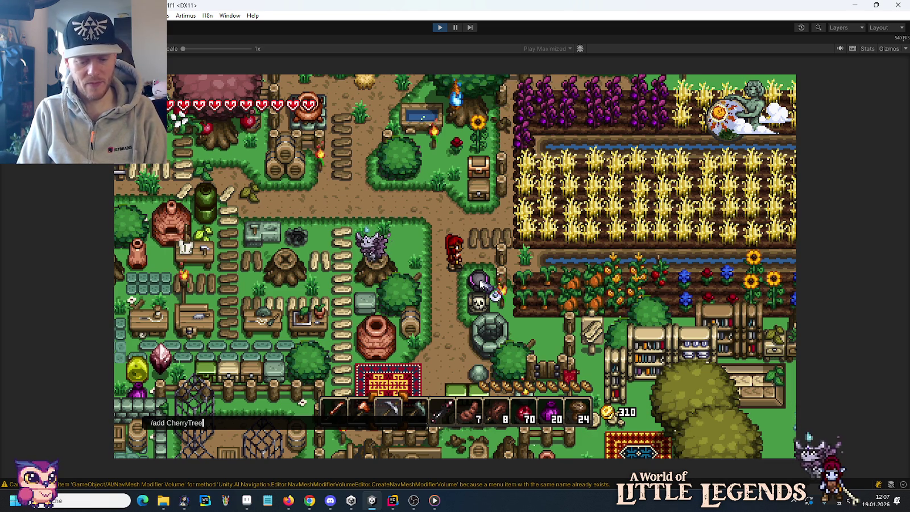
pyautogui.press('Return')
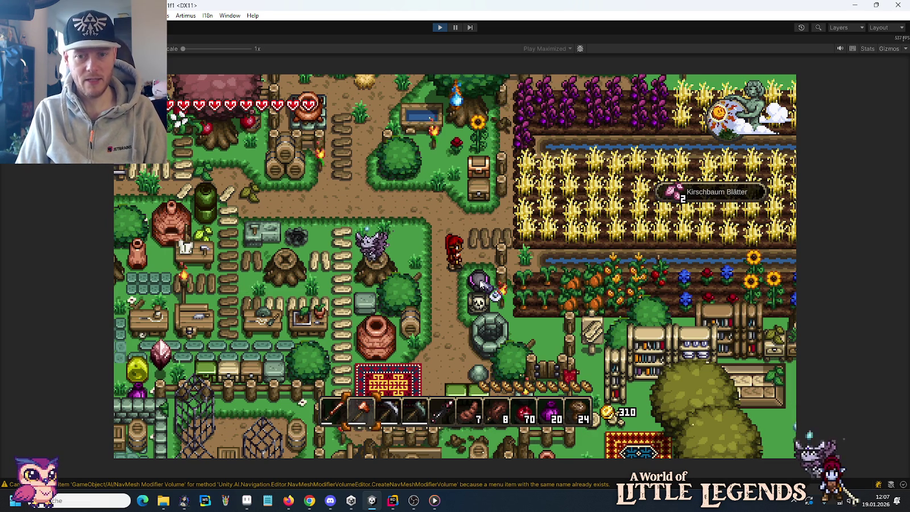
pyautogui.write('/add PeachTree')
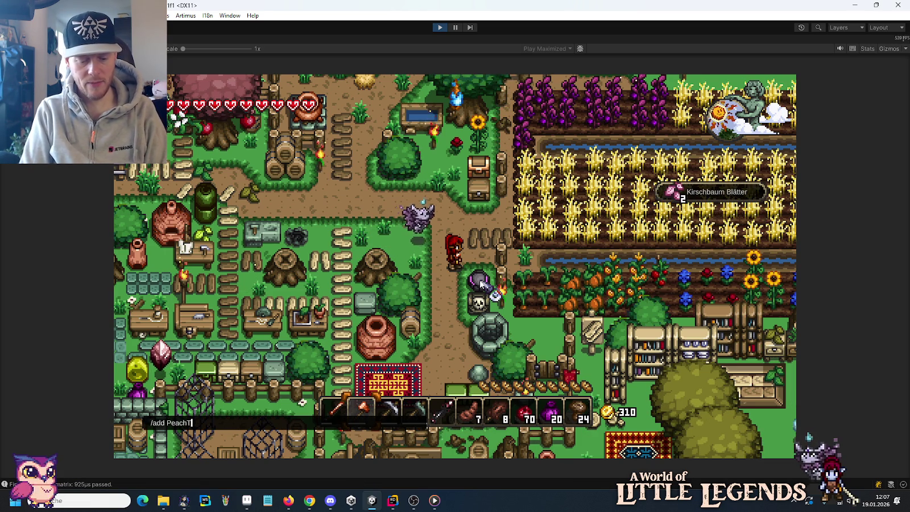
pyautogui.write('Leaves')
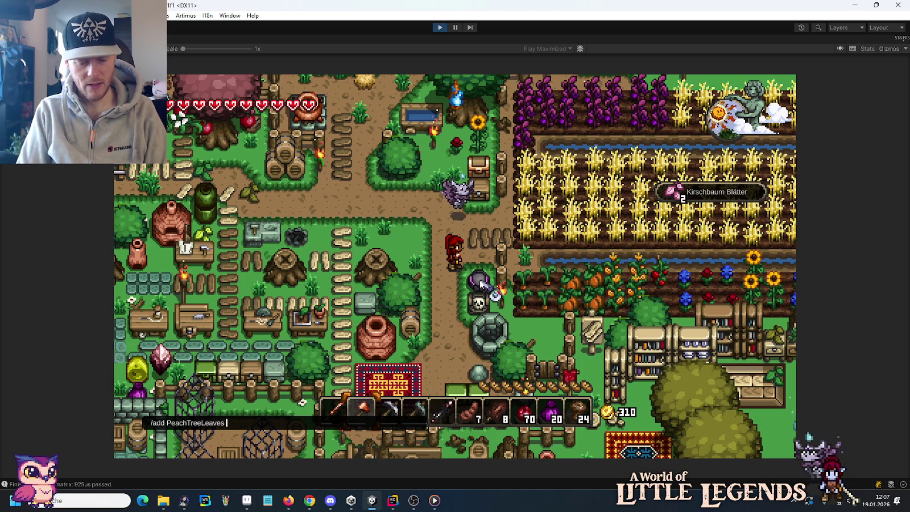
pyautogui.press('Return')
# Craft the moss vest variants and equip the pink moss vest as chest armour.
pyautogui.press('e')
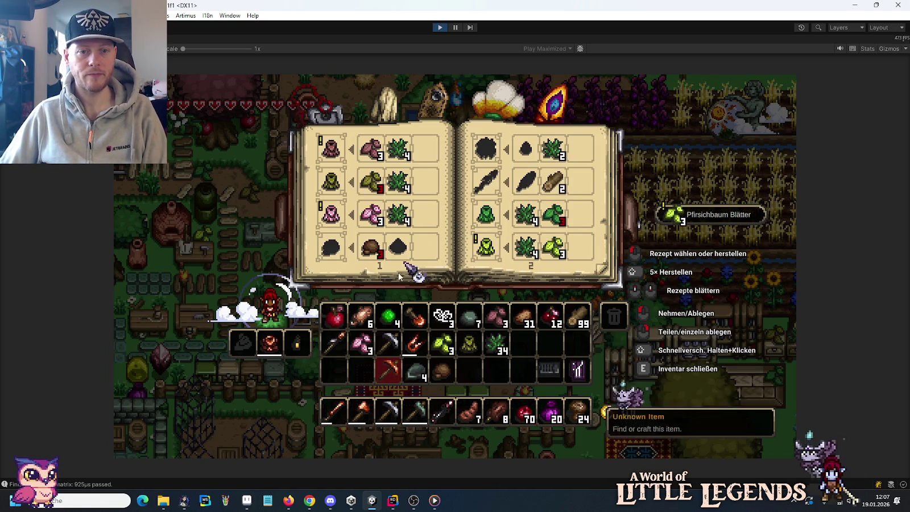
pyautogui.moveTo(331, 149)
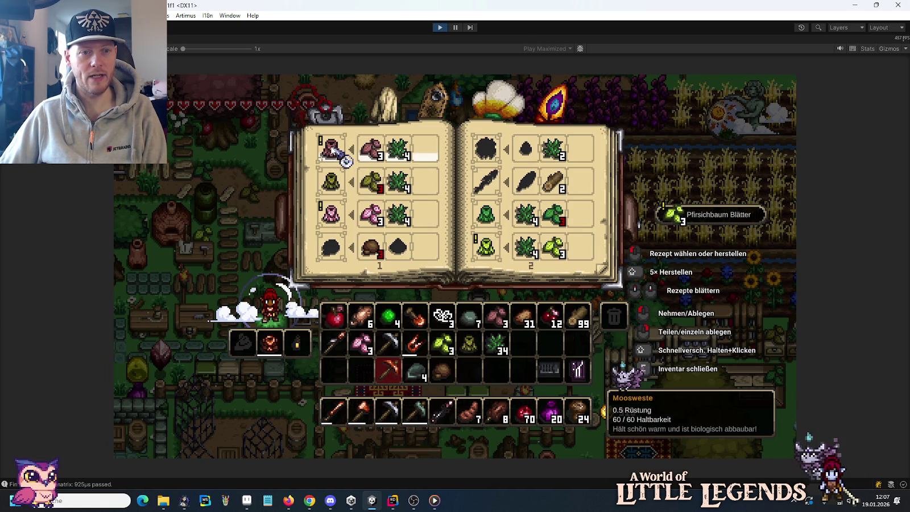
pyautogui.click(341, 154)
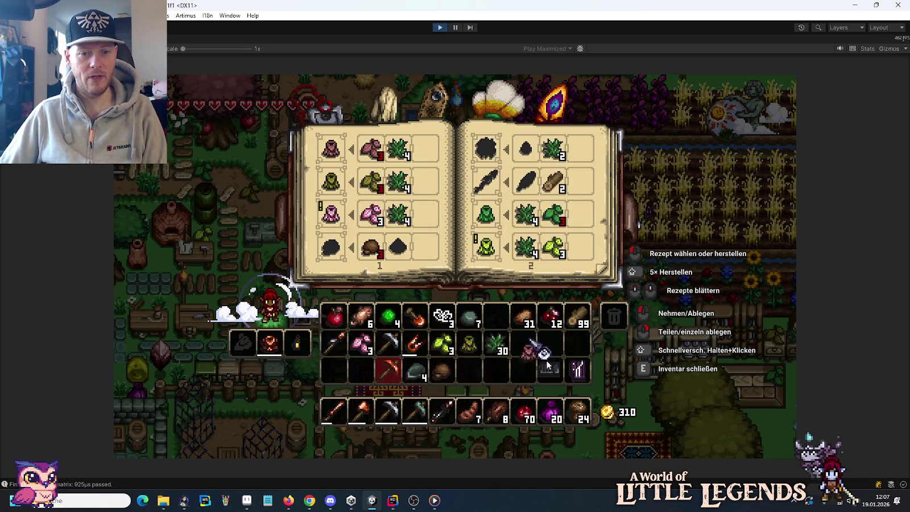
pyautogui.click(466, 372)
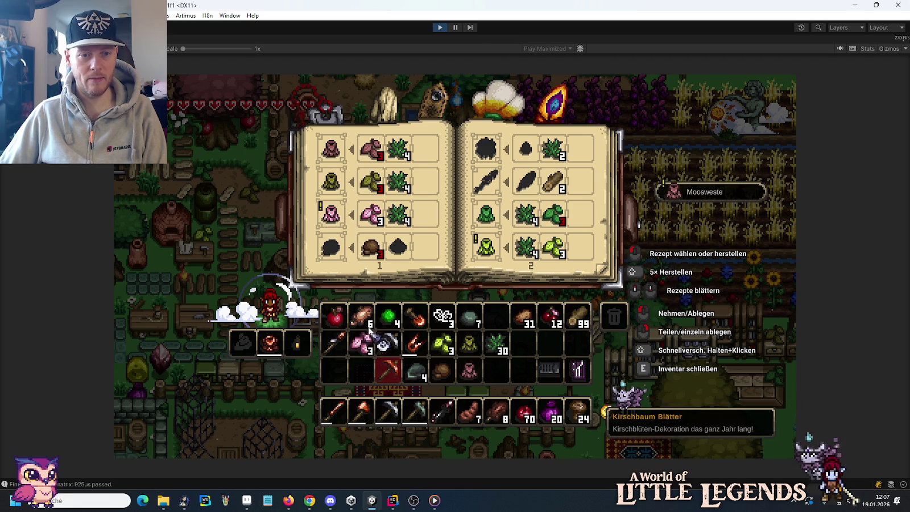
pyautogui.moveTo(331, 214)
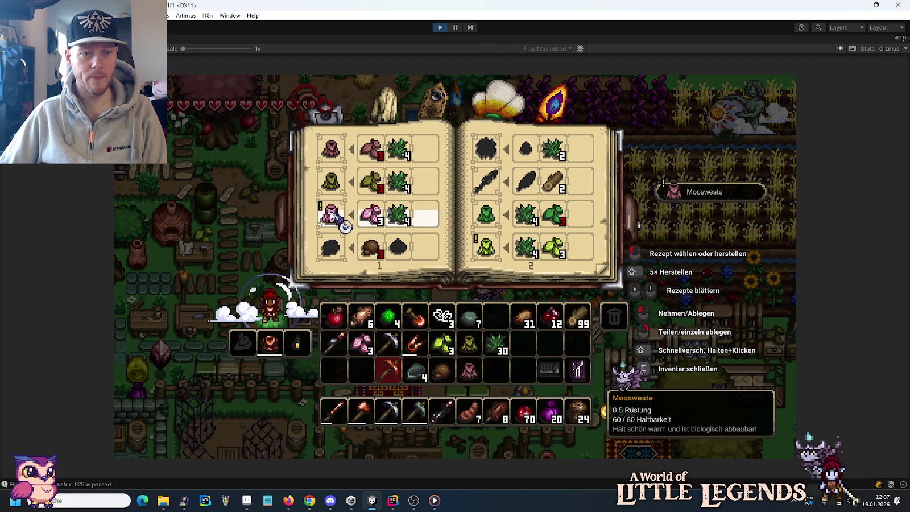
pyautogui.click(332, 215)
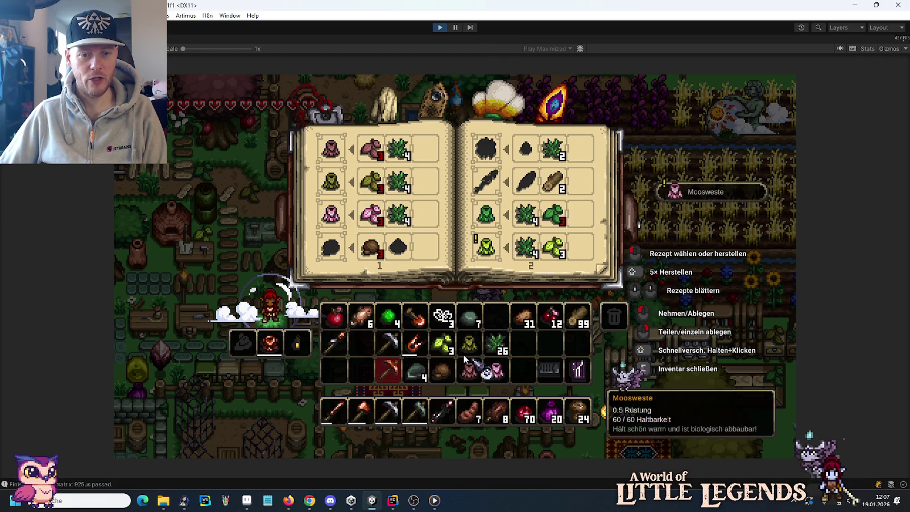
pyautogui.click(498, 253)
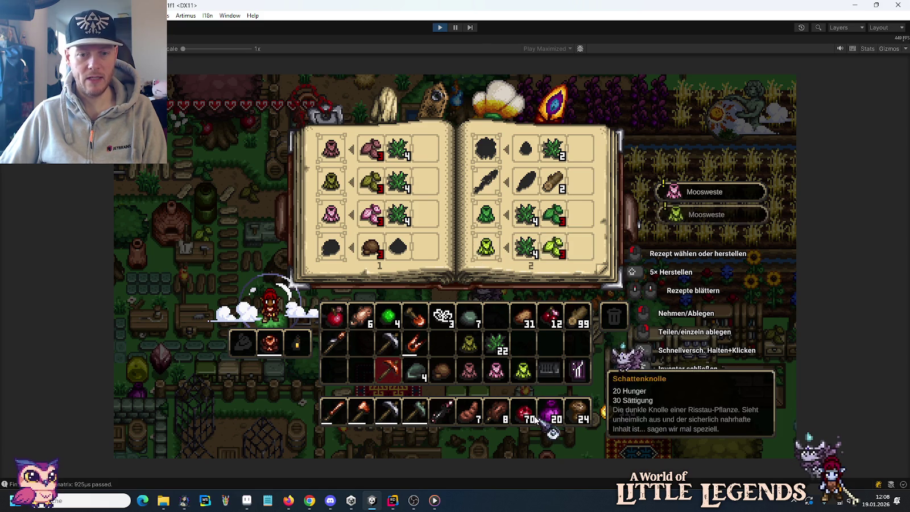
pyautogui.click(469, 370)
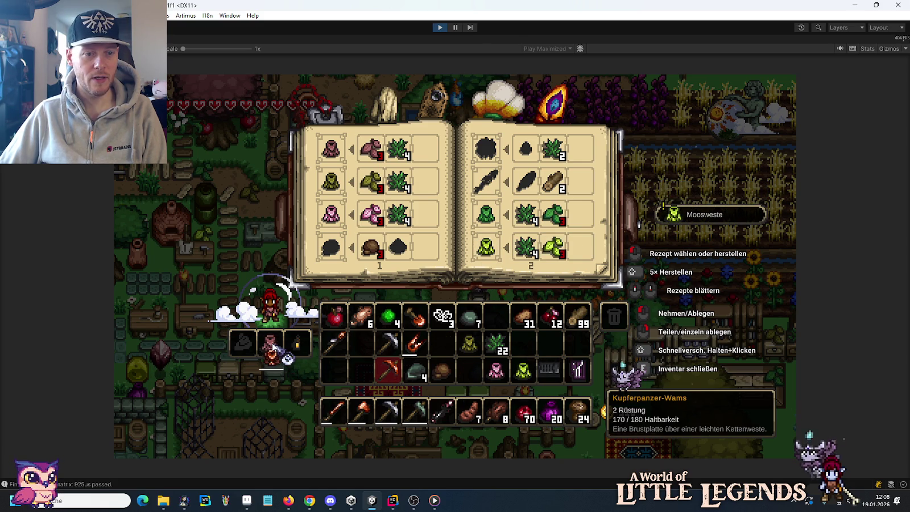
pyautogui.click(273, 348)
pyautogui.click(469, 371)
# Add ScarletFizz via /add, wear the red ribbon hat, and close the inventory.
pyautogui.press('e')
pyautogui.write('ee')
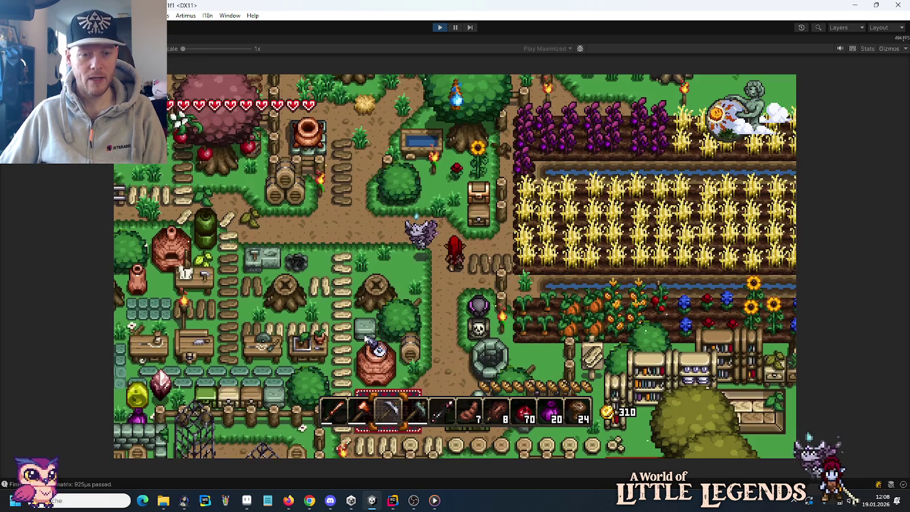
pyautogui.write('/add ScarletFizzlebow')
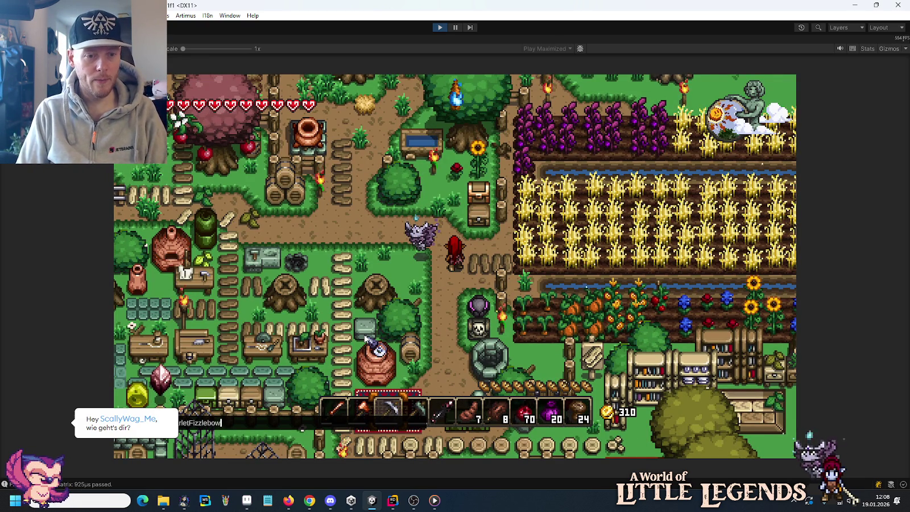
pyautogui.press('Return')
pyautogui.press('e')
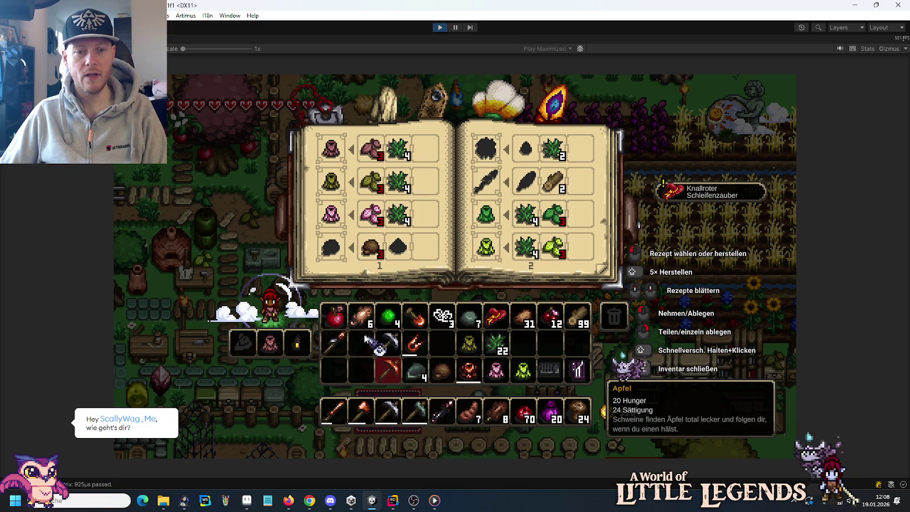
pyautogui.keyDown('shift'); pyautogui.click(495, 318); pyautogui.keyUp('shift')
pyautogui.press('e')
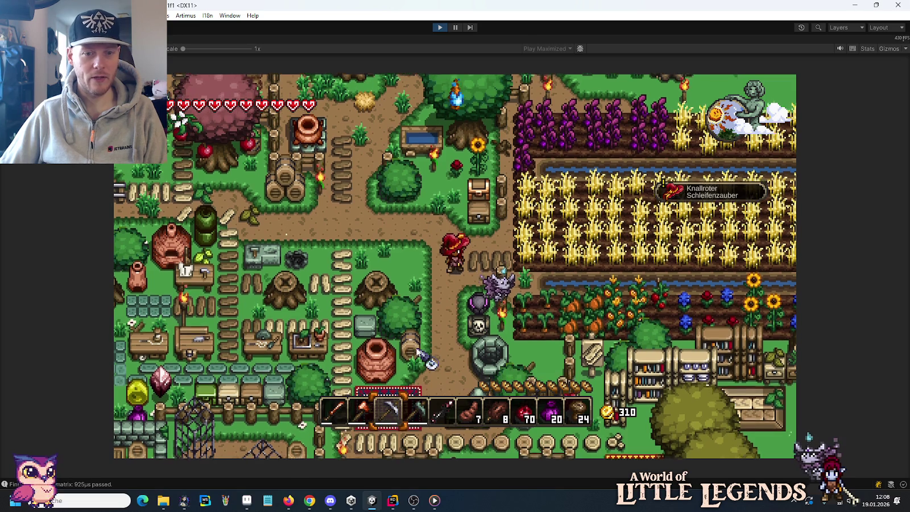
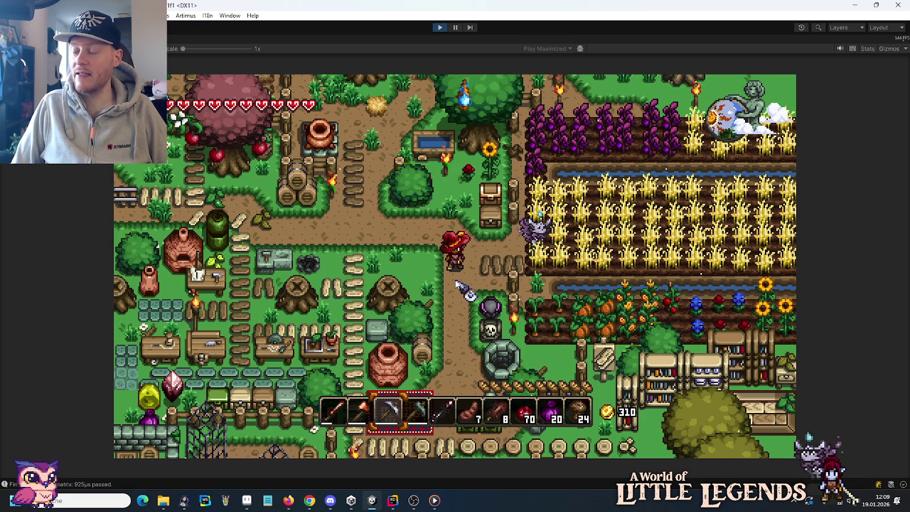
# Abandon the half-typed '/add' chat command in the running game.
pyautogui.write('/add')
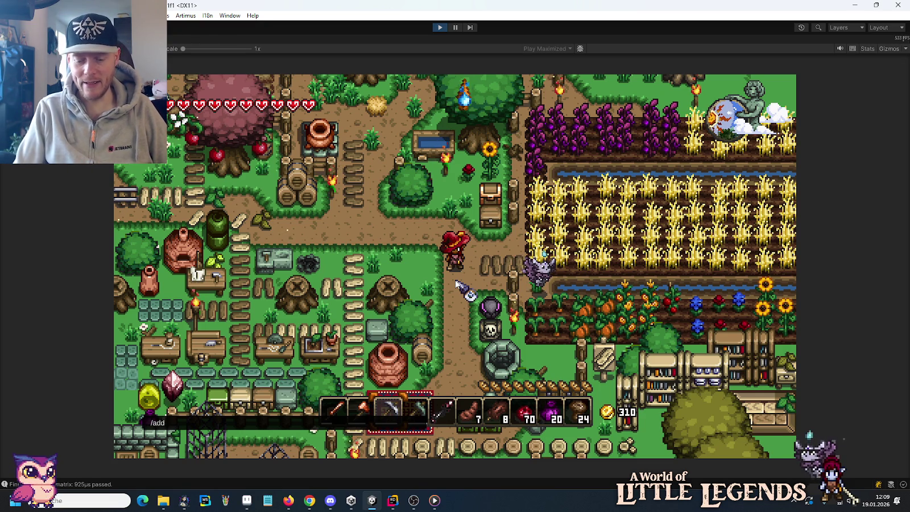
pyautogui.press('BackSpace')
pyautogui.press('BackSpace')
pyautogui.press('BackSpace')
pyautogui.press('Escape')
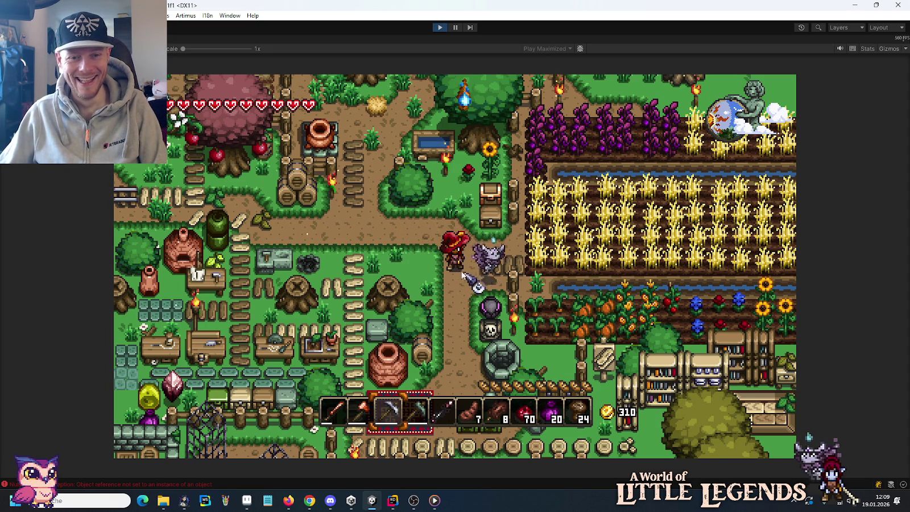
# Move the pink potion out of and back into the inventory, then walk up and down.
pyautogui.press('e')
pyautogui.click(495, 370)
pyautogui.click(495, 371)
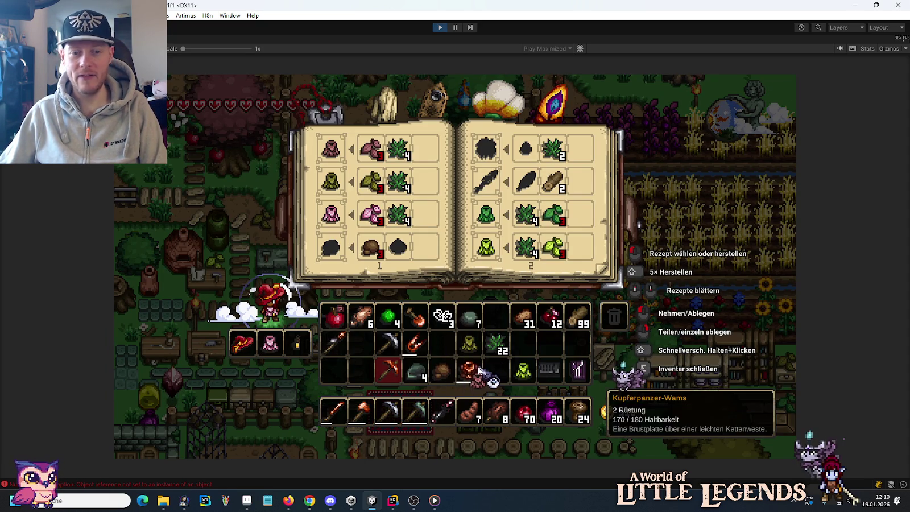
pyautogui.press('e')
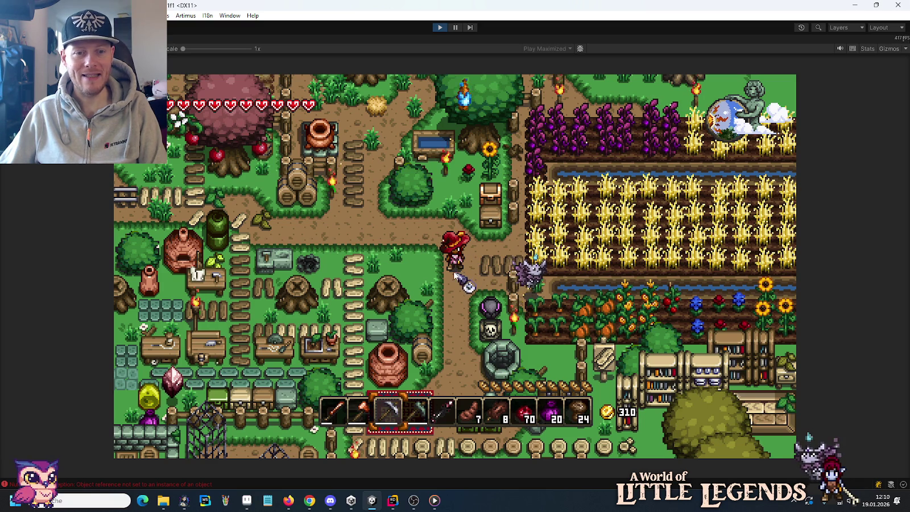
pyautogui.press('w')
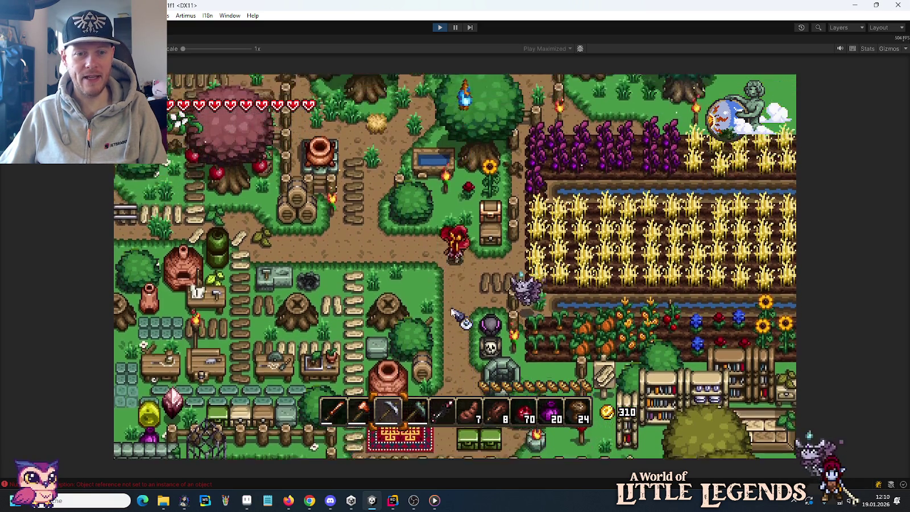
pyautogui.press('s')
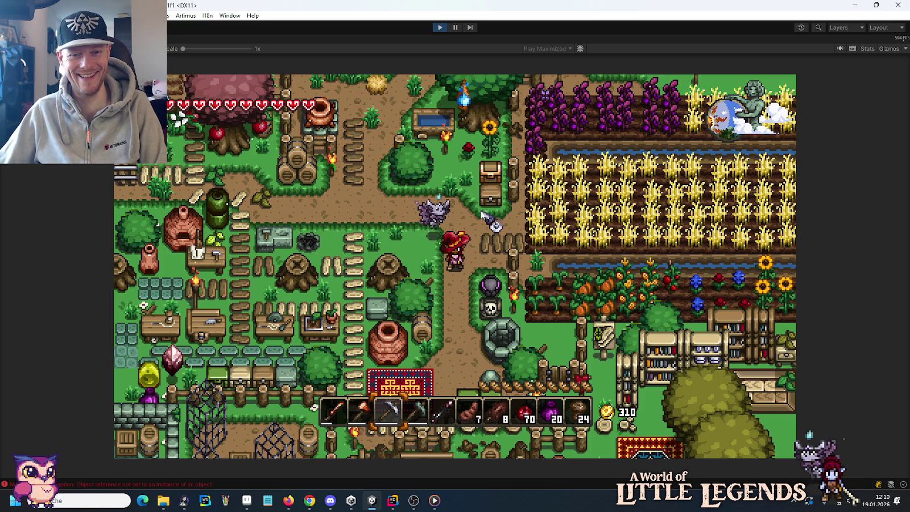
# Equip the Moosweste, then swap the pink vest back into the equipped slot.
pyautogui.press('i')
pyautogui.keyDown('shift'); pyautogui.click(522, 371); pyautogui.keyUp('shift')
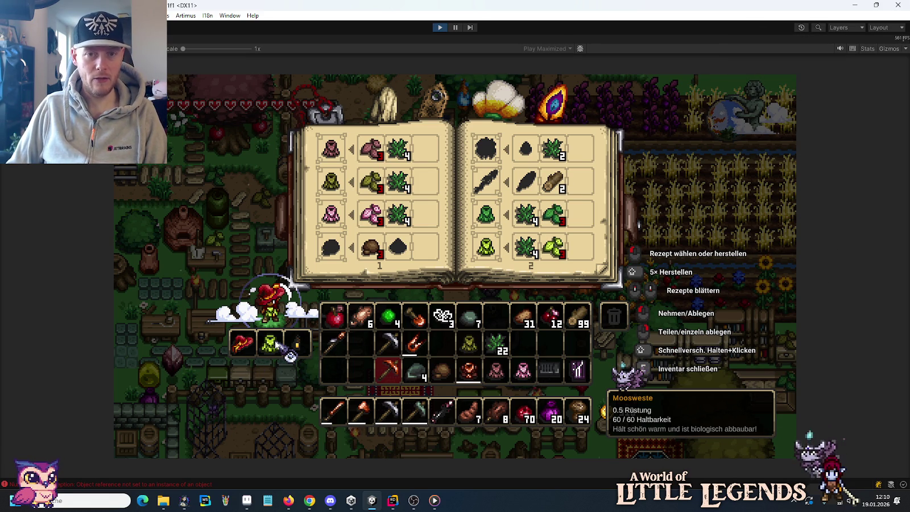
pyautogui.press('Escape')
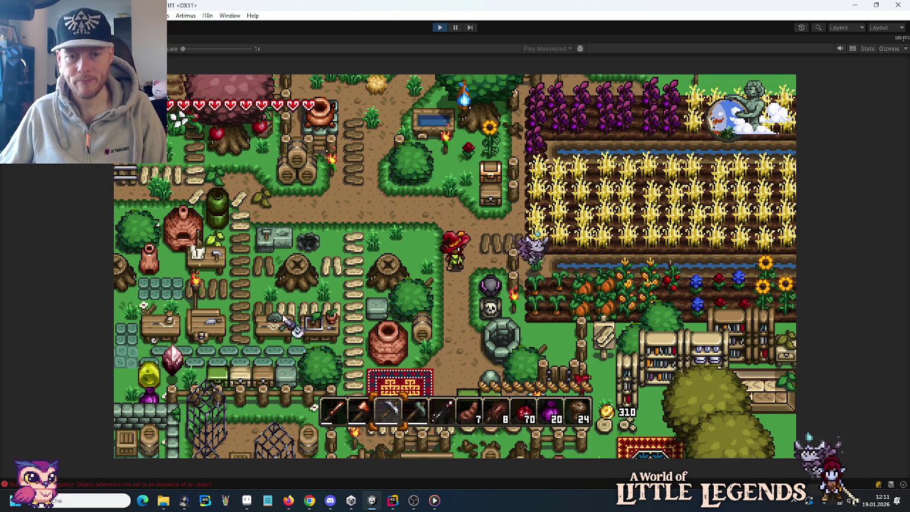
pyautogui.press('e')
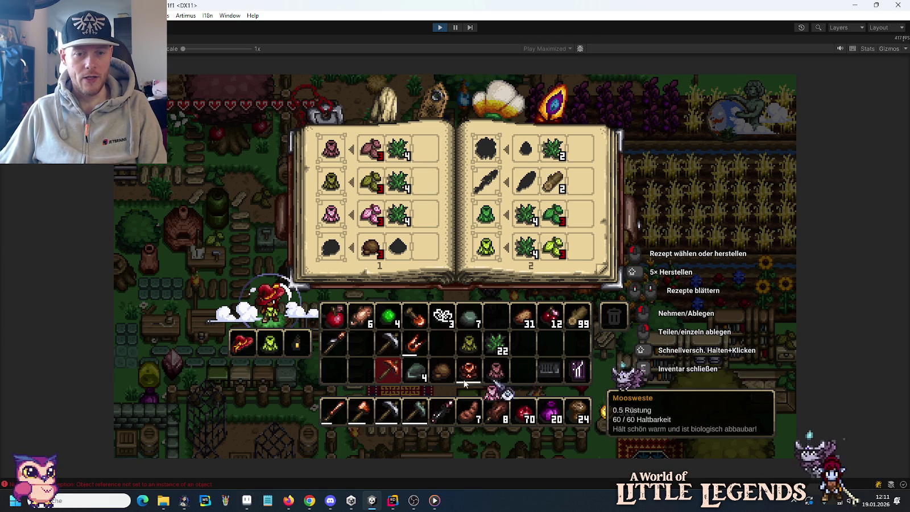
pyautogui.click(522, 371)
pyautogui.click(277, 344)
pyautogui.click(521, 370)
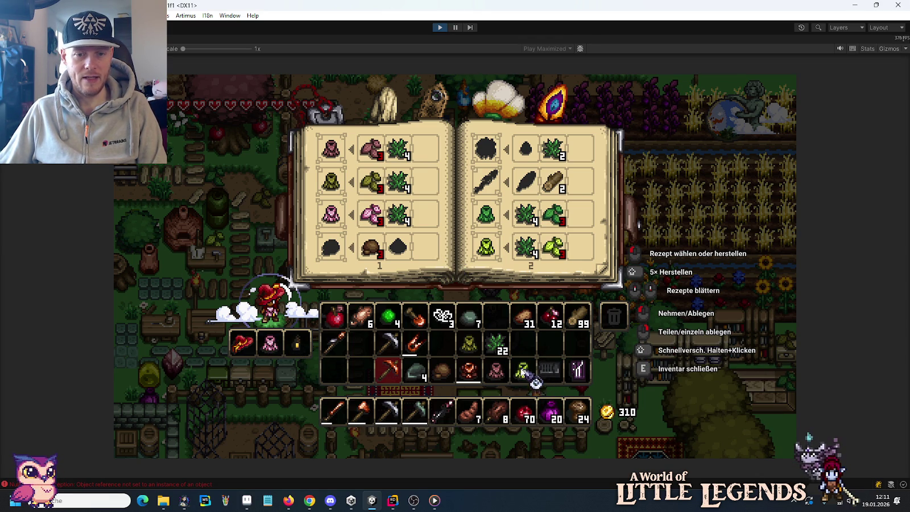
# Close the inventory overlay and walk the character north and west through the village.
pyautogui.press('e')
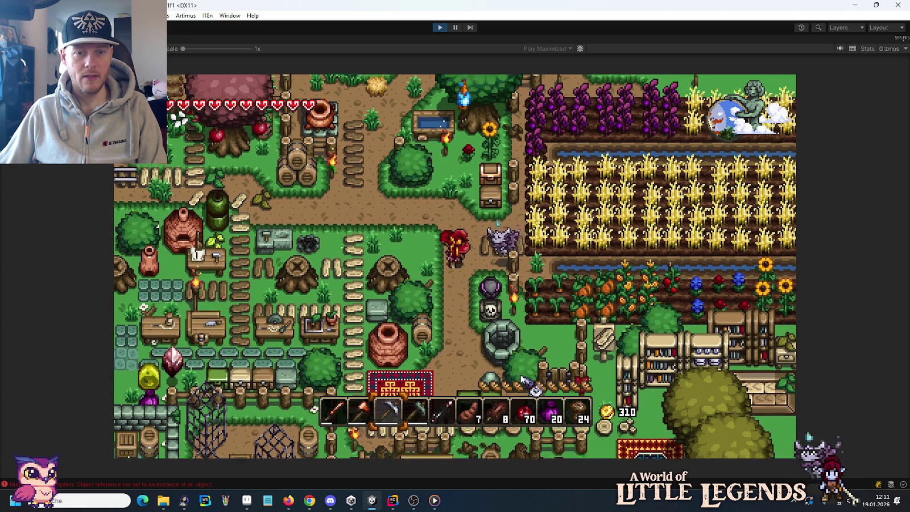
pyautogui.press('w')
pyautogui.press('a')
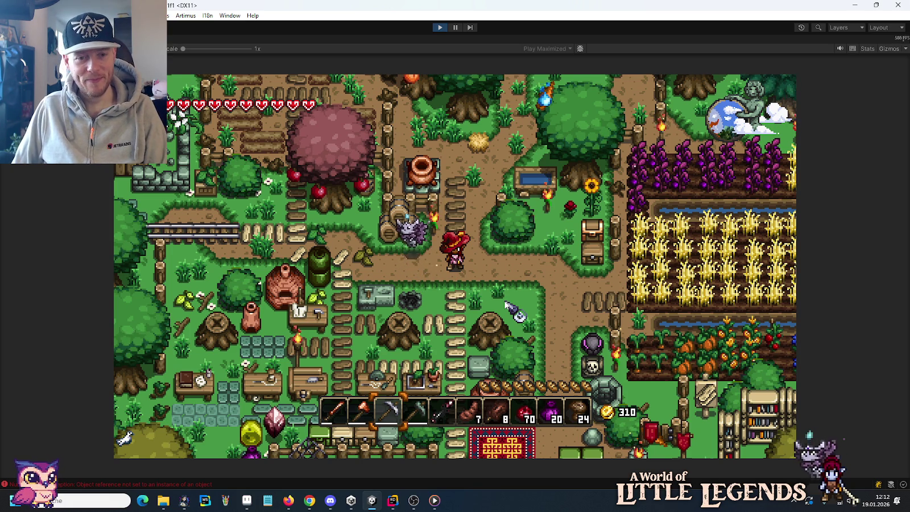
# Walk south, open and close the inventory twice to inspect the Moosweste, then pause the game.
pyautogui.press('s')
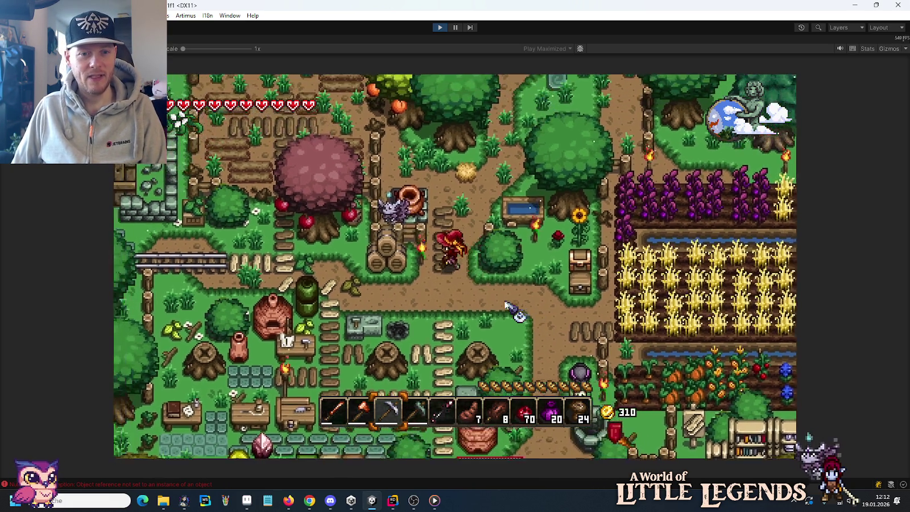
pyautogui.press('i')
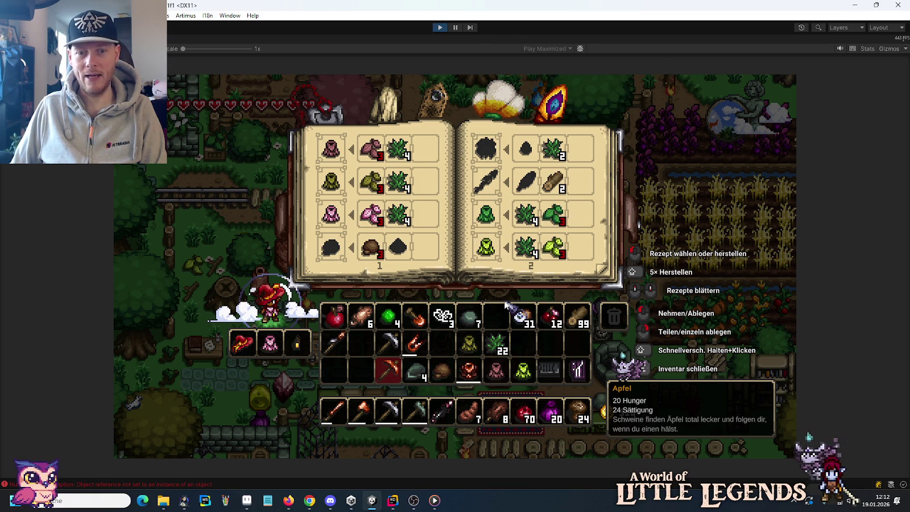
pyautogui.press('Escape')
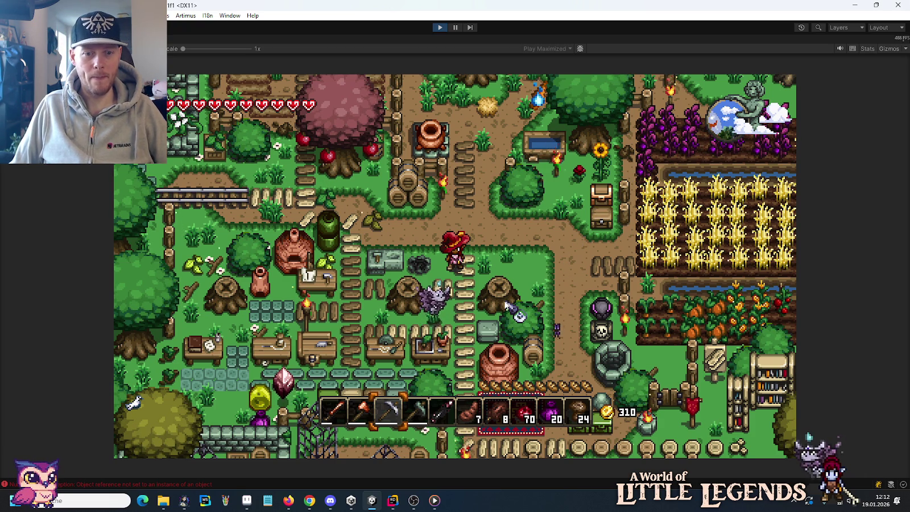
pyautogui.press('e')
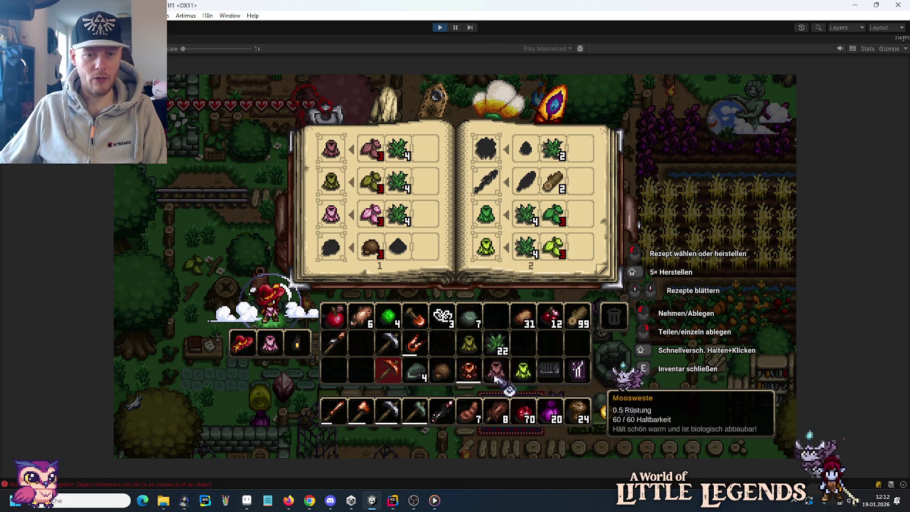
pyautogui.press('e')
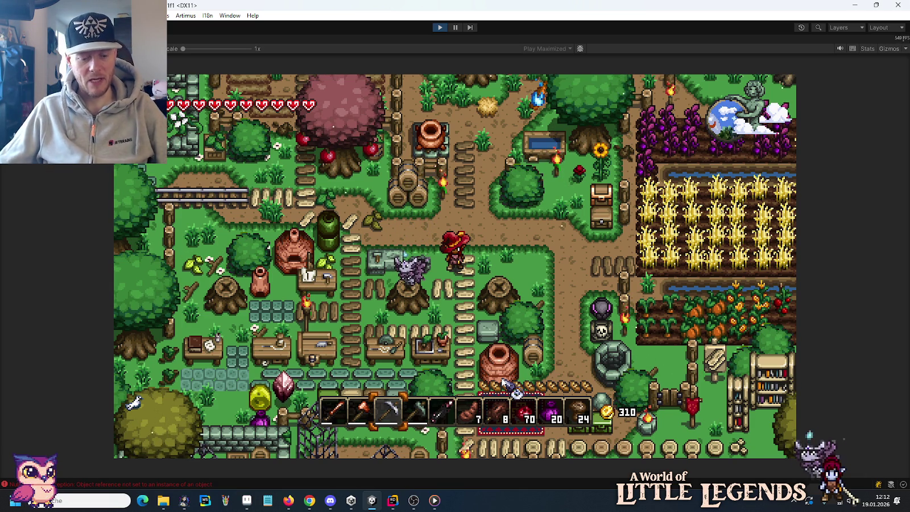
pyautogui.press('Escape')
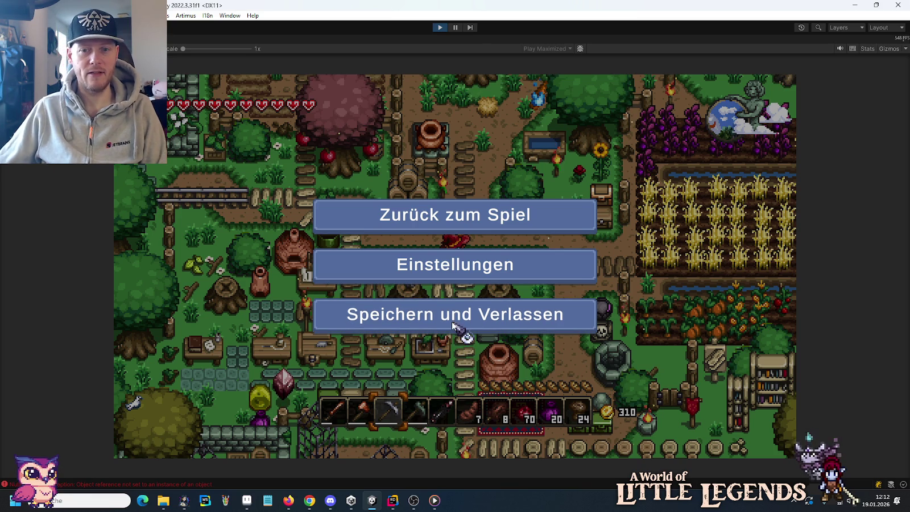
# Choose Speichern und Verlassen, stop Play mode, and switch to JetBrains Rider.
pyautogui.click(453, 322)
pyautogui.click(434, 29)
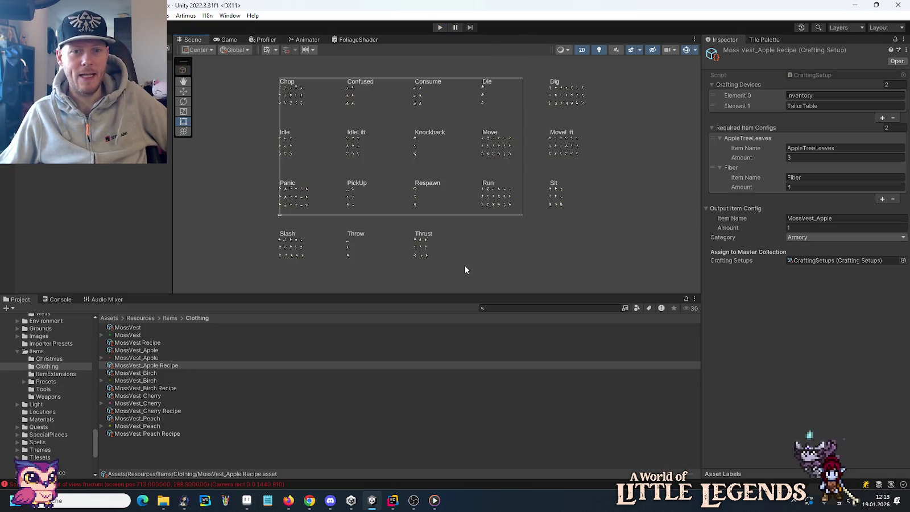
pyautogui.click(392, 500)
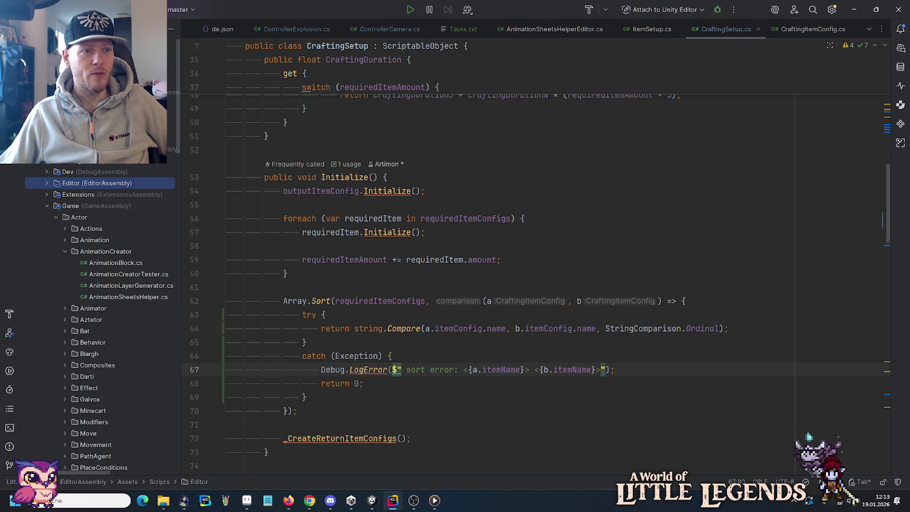
# Collapse Game scripts and expand Resources > Actors > Player in the project tree.
pyautogui.click(47, 205)
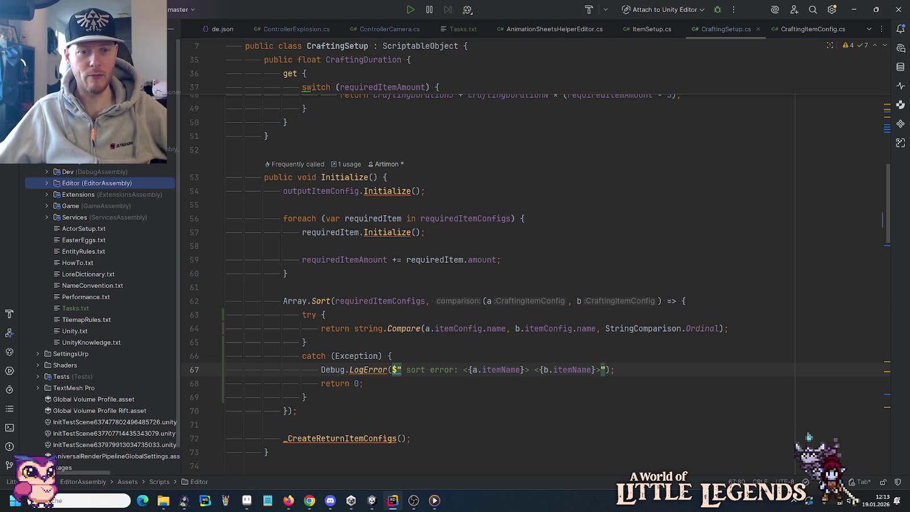
pyautogui.click(547, 220)
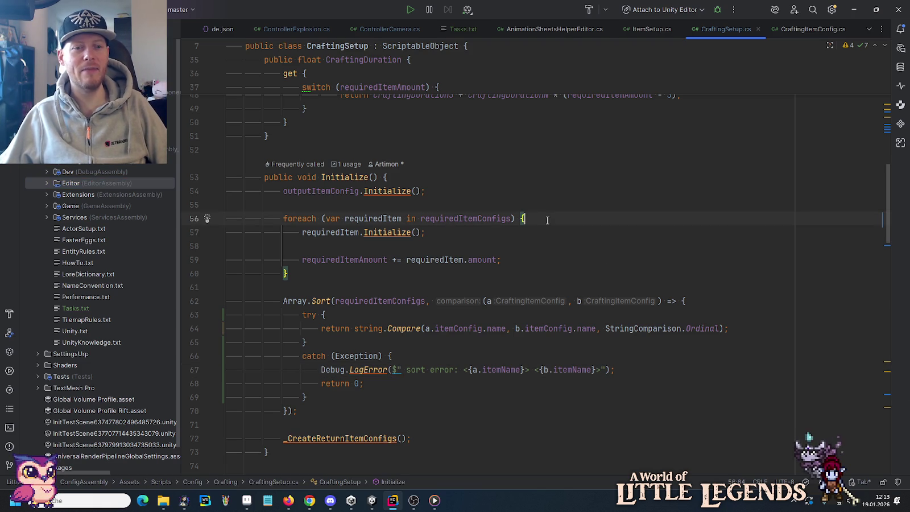
pyautogui.click(415, 232)
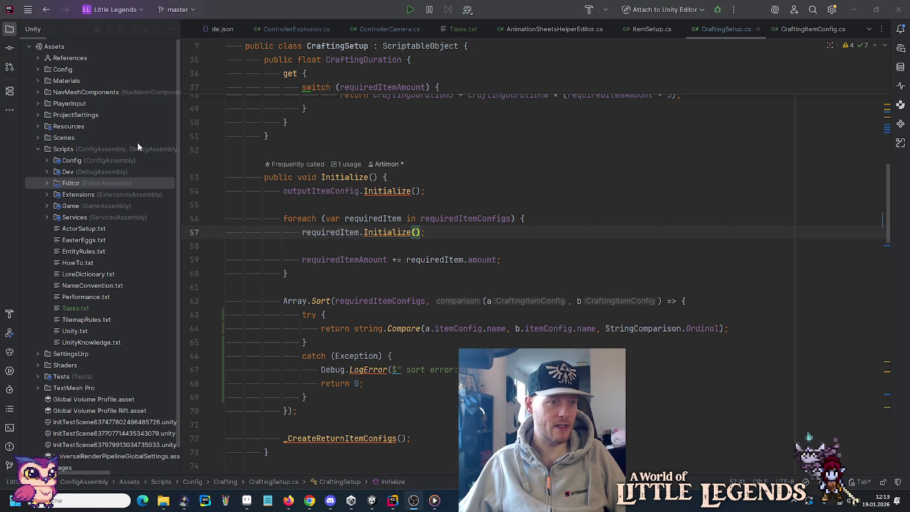
pyautogui.click(37, 126)
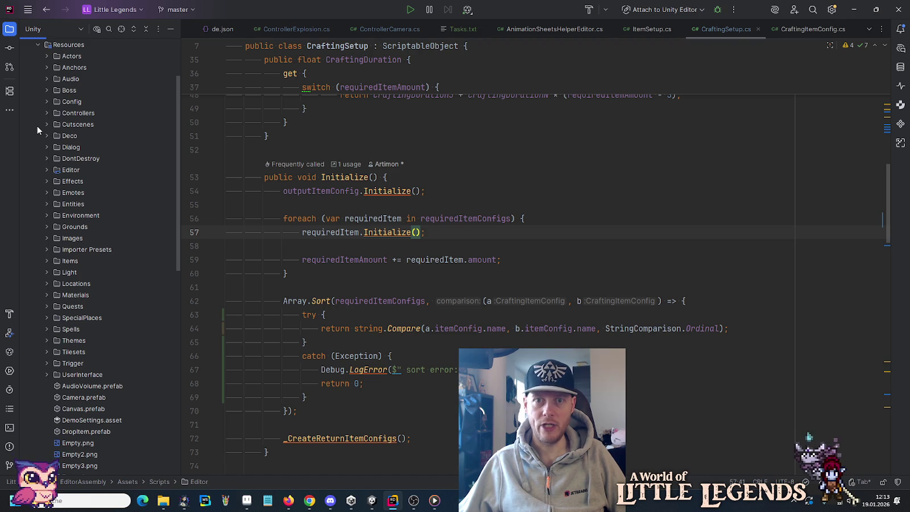
pyautogui.click(47, 56)
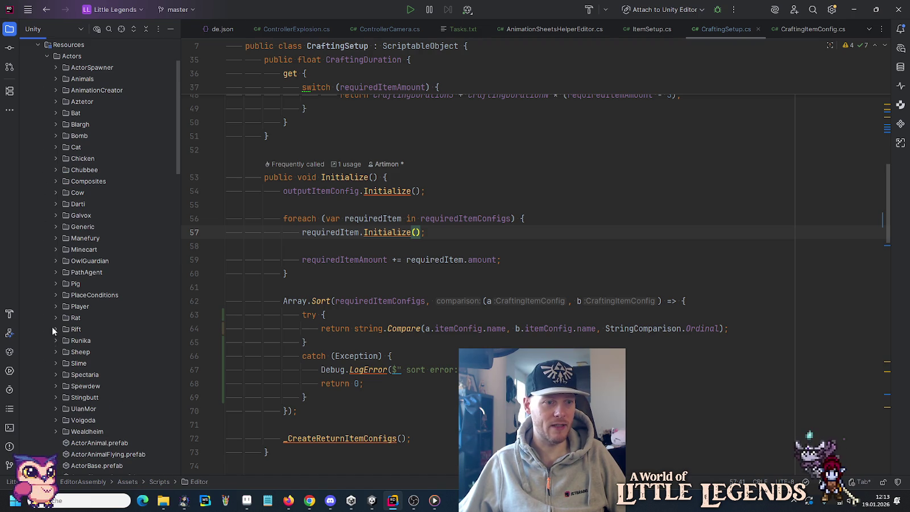
pyautogui.click(56, 307)
pyautogui.scroll(-5, 53, 266)
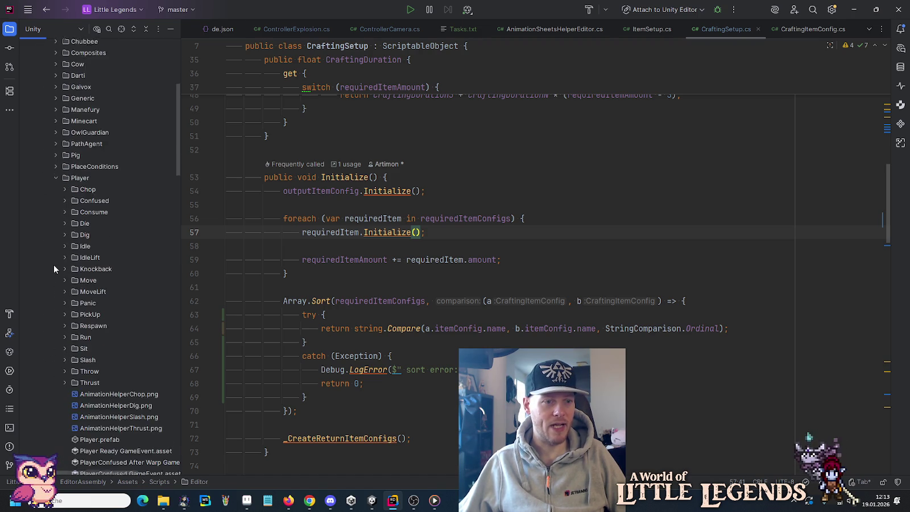
# Add the Player folder's files to Git and start a Commit Directory for it.
pyautogui.rightClick(80, 134)
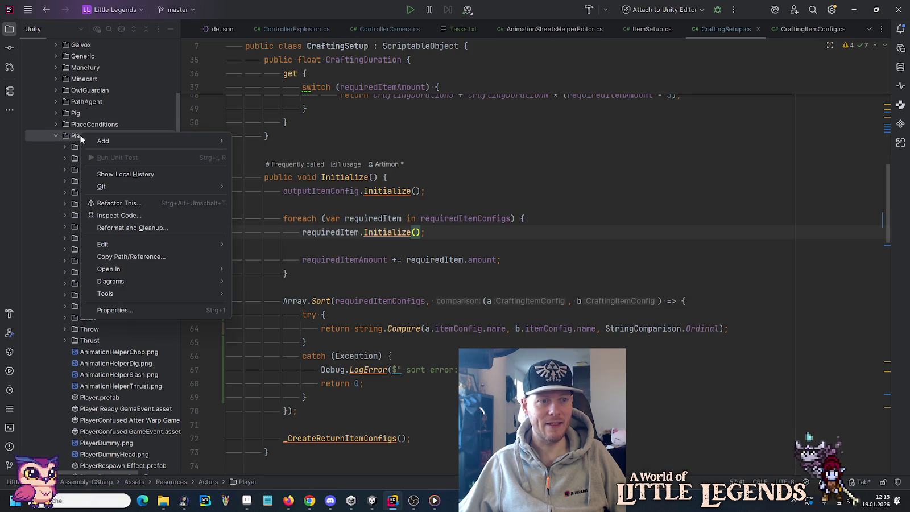
pyautogui.moveTo(128, 187)
pyautogui.click(269, 199)
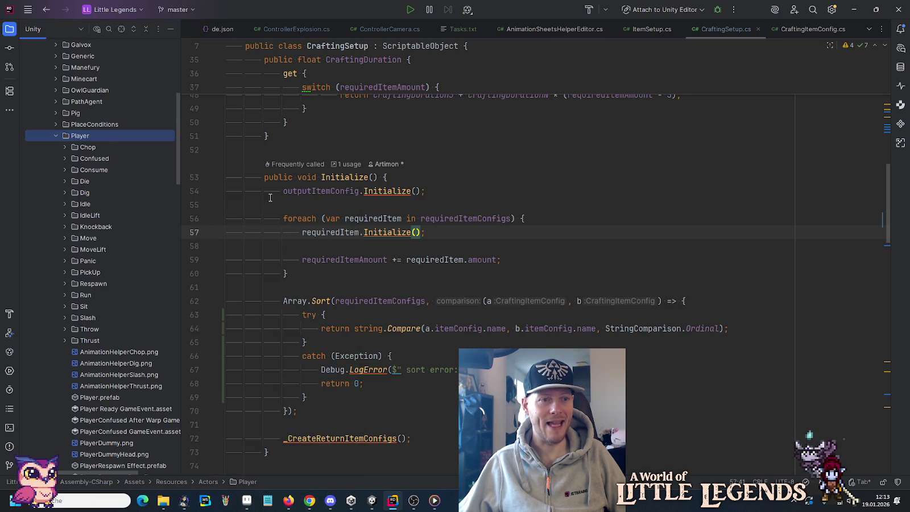
pyautogui.rightClick(82, 137)
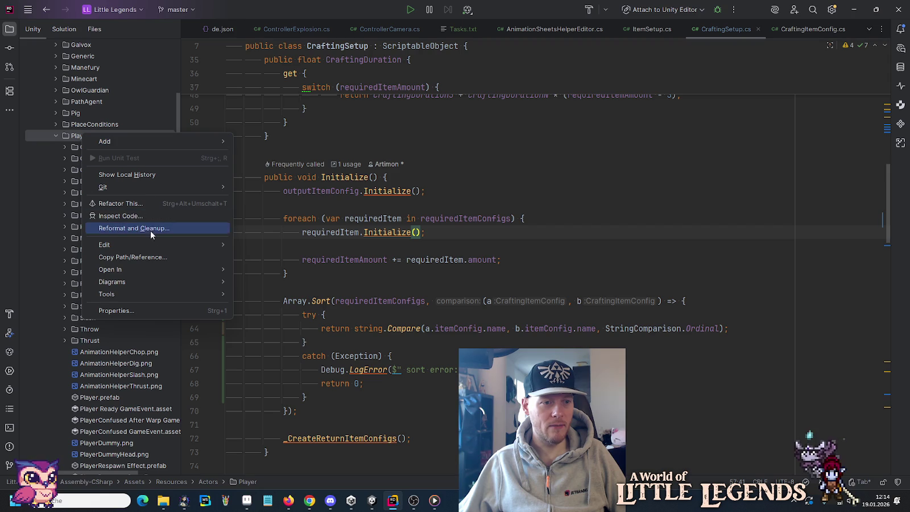
pyautogui.moveTo(154, 245)
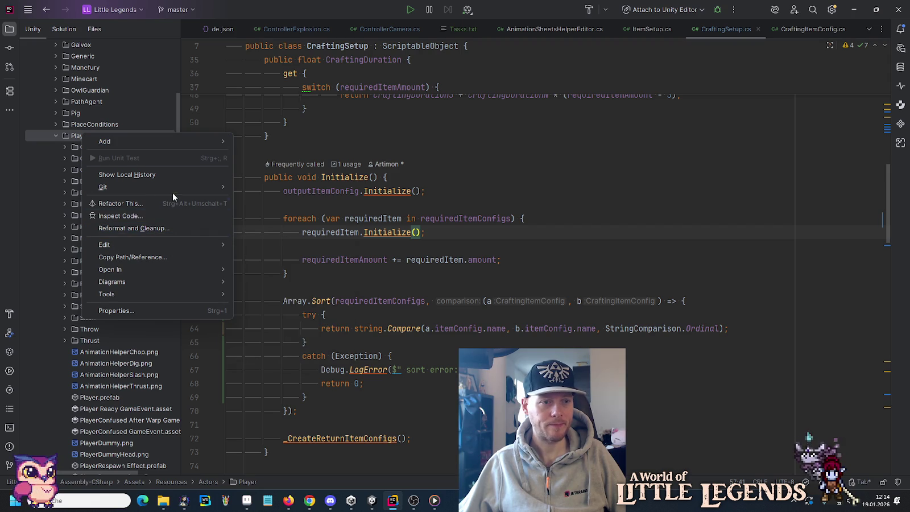
pyautogui.moveTo(173, 186)
pyautogui.click(253, 187)
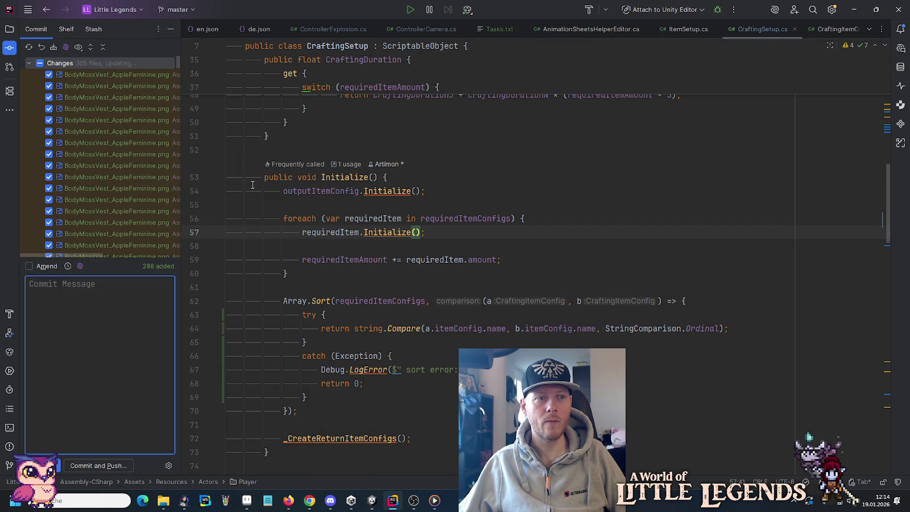
# Commit the 288 vest sprite files as 'Adds most vest variants animation sheets.' and push to origin/master.
pyautogui.scroll(-5, 86, 108)
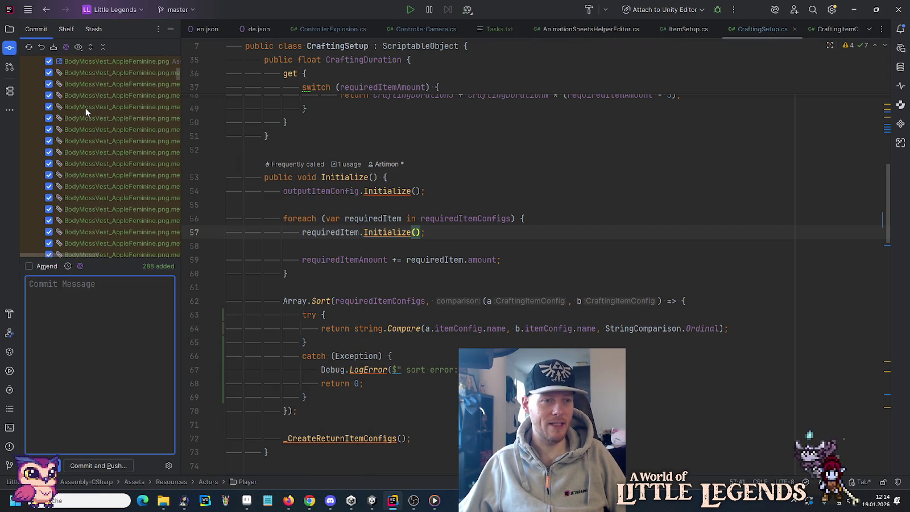
pyautogui.scroll(-2, 175, 80)
pyautogui.moveTo(175, 83); pyautogui.dragTo(172, 251)
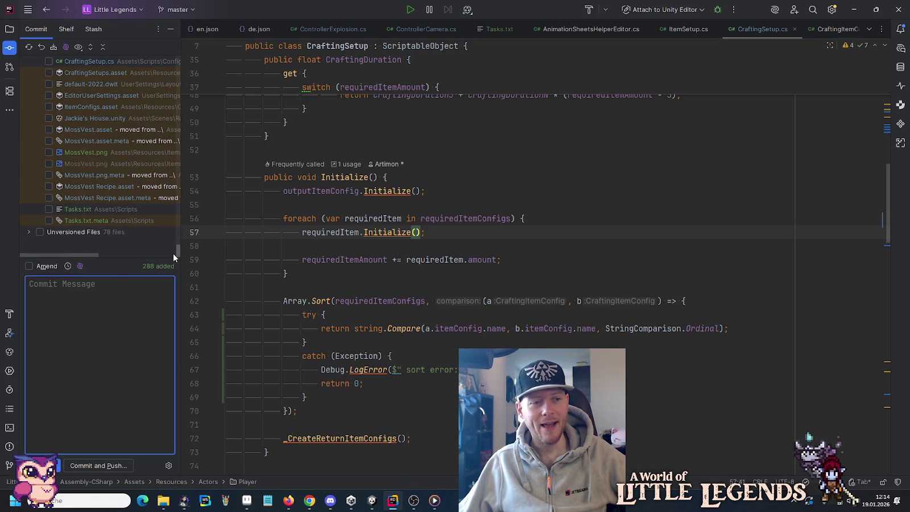
pyautogui.moveTo(174, 254); pyautogui.dragTo(175, 233)
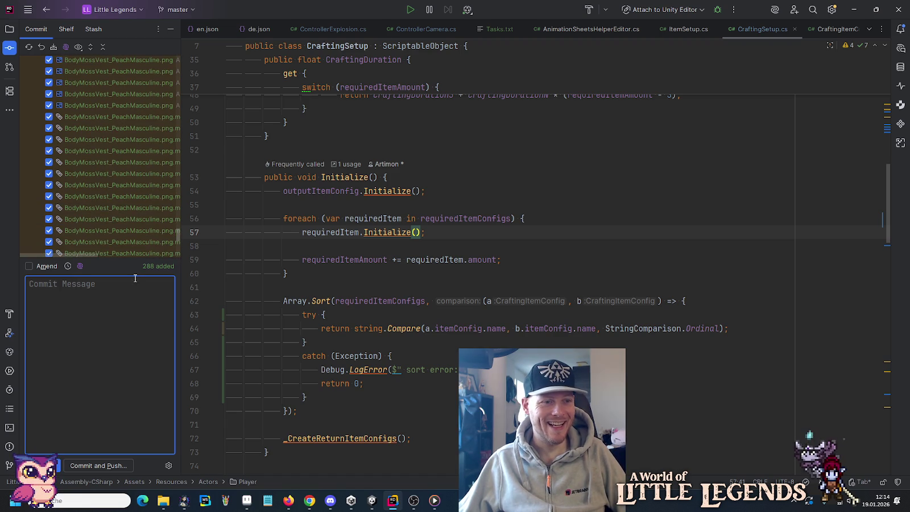
pyautogui.write('Adds most vest v')
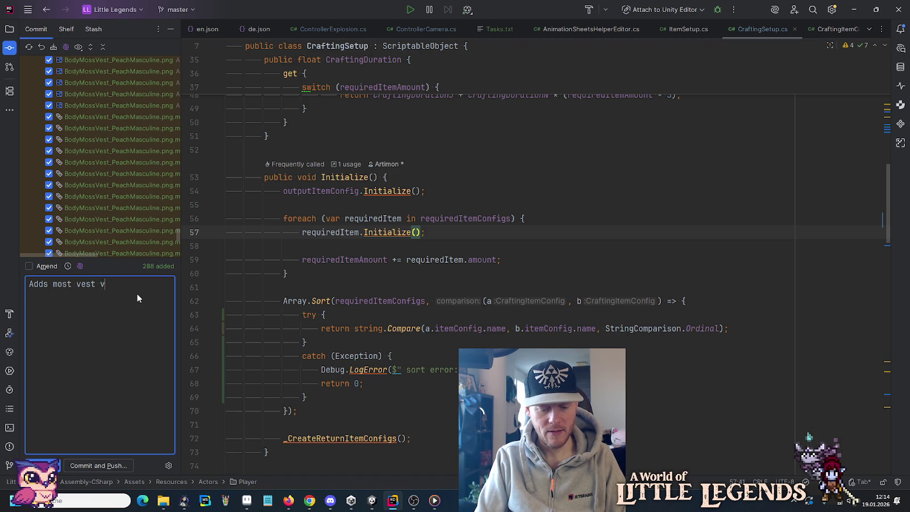
pyautogui.write('ariants ani')
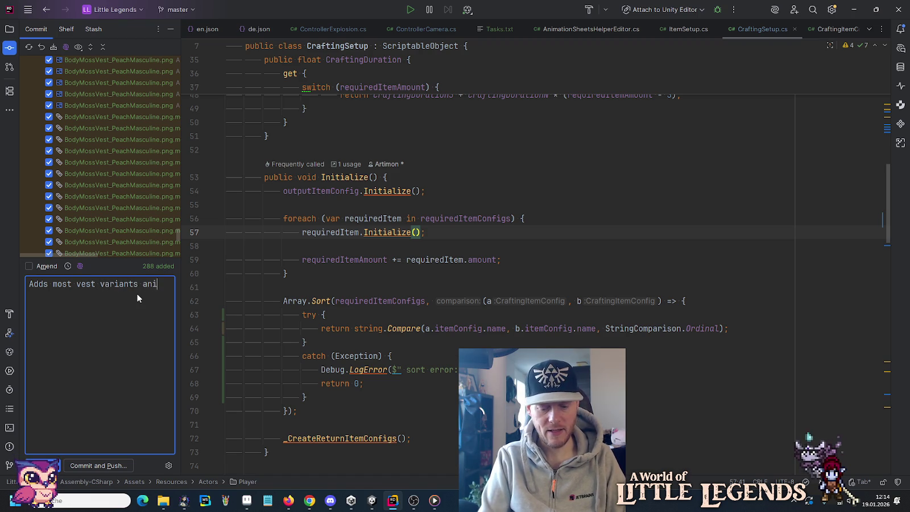
pyautogui.write('mation sheets.')
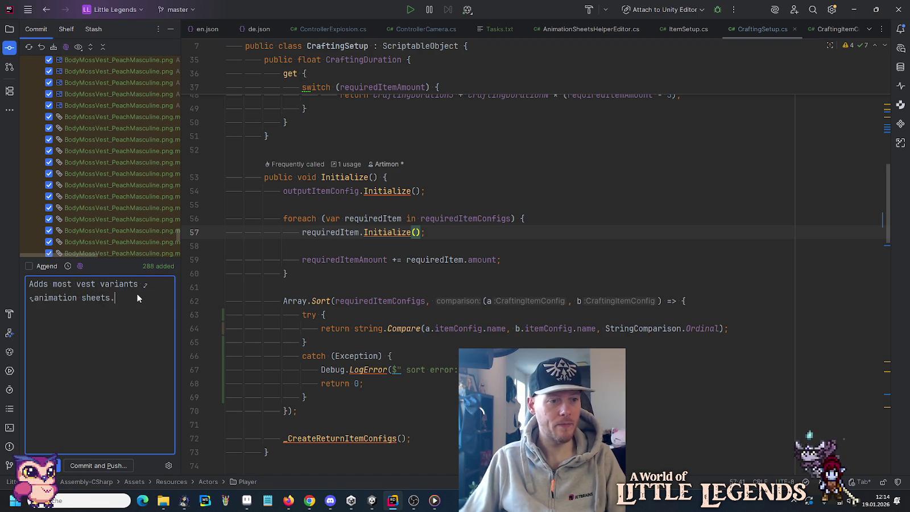
pyautogui.click(105, 464)
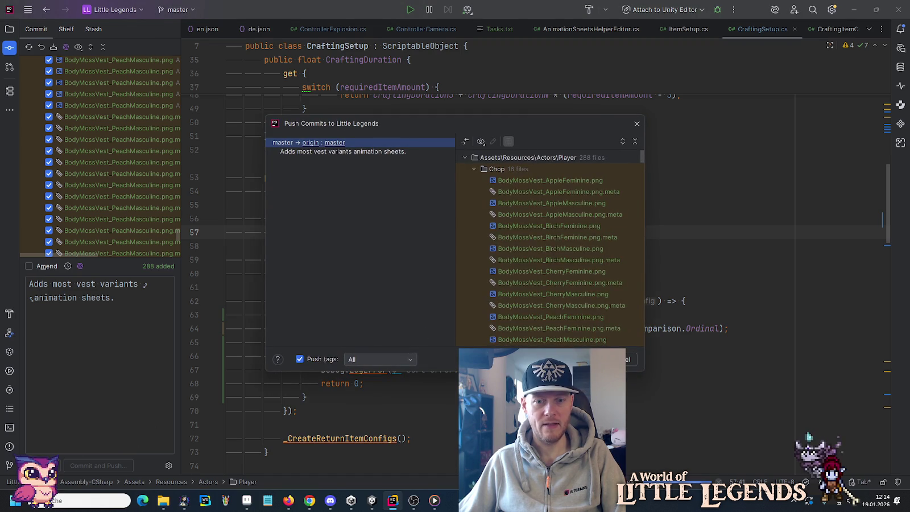
pyautogui.press('Return')
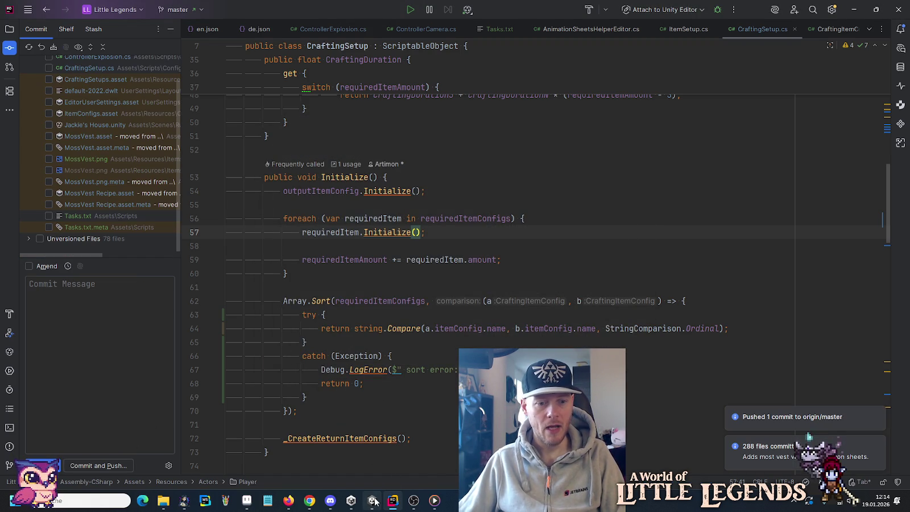
pyautogui.click(9, 29)
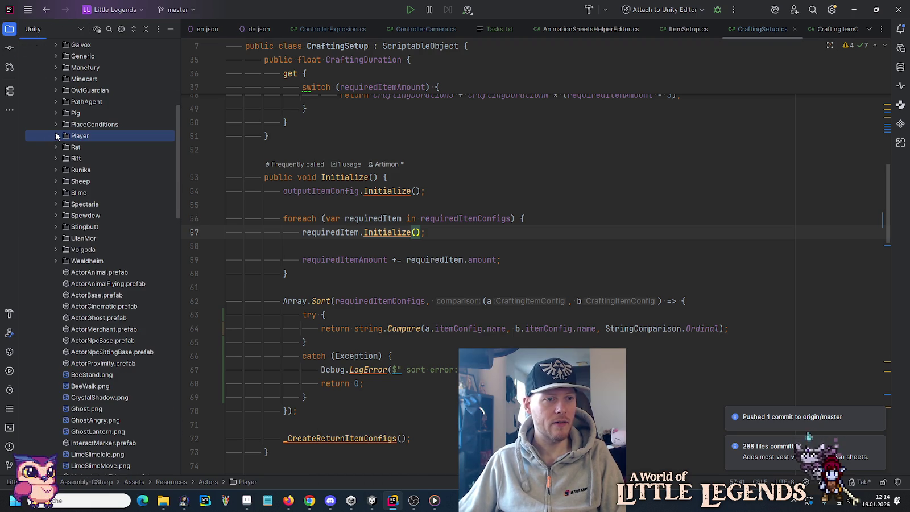
# Start a Commit Directory for the AnimationCreator folder's changes.
pyautogui.click(56, 132)
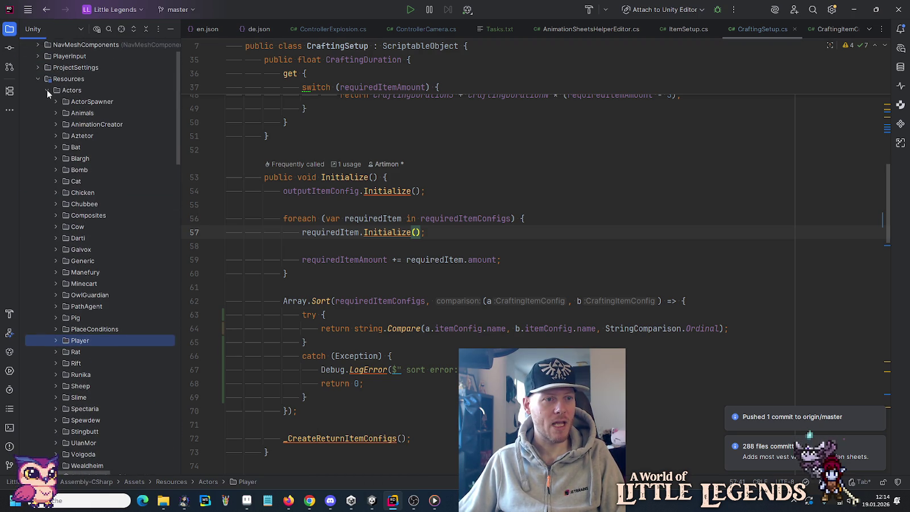
pyautogui.click(53, 123)
pyautogui.rightClick(85, 127)
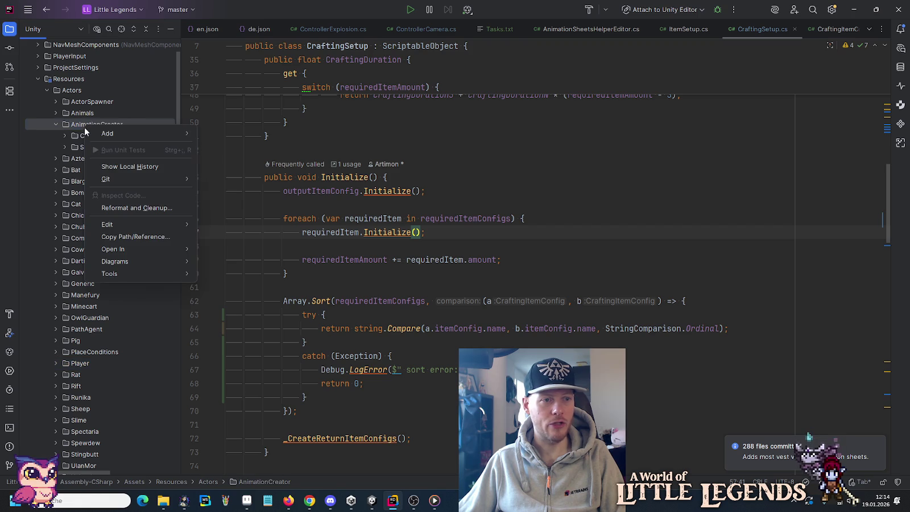
pyautogui.click(236, 176)
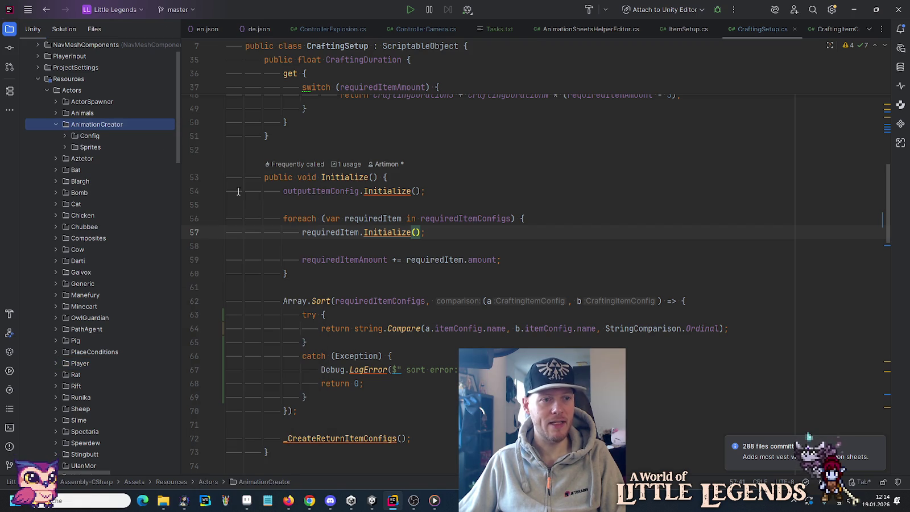
pyautogui.rightClick(89, 130)
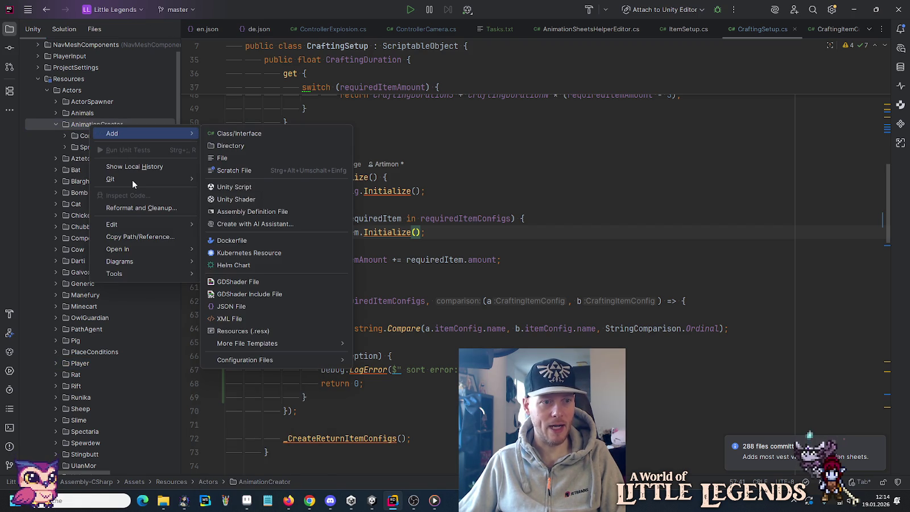
pyautogui.moveTo(131, 180)
pyautogui.click(224, 179)
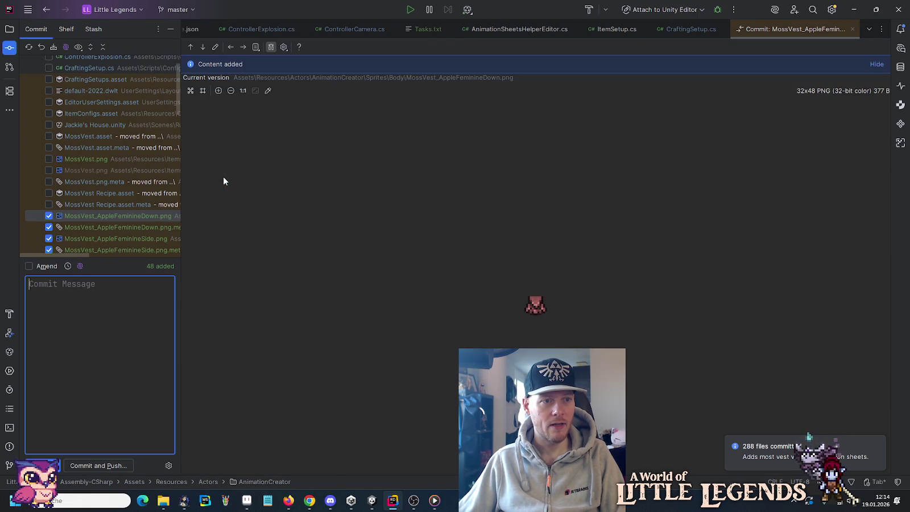
# Commit the 48 files as 'Adds moss vest variants animation sources.' and push to origin/master.
pyautogui.scroll(2, 175, 86)
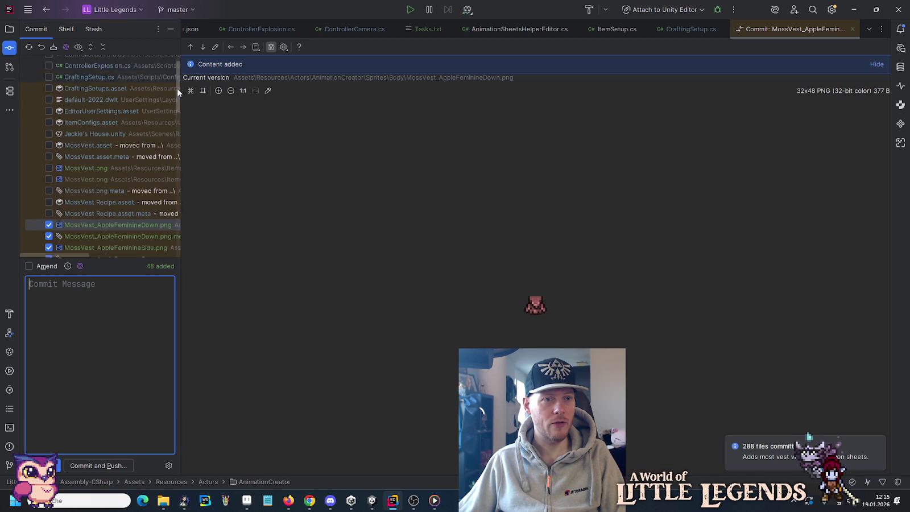
pyautogui.moveTo(177, 77)
pyautogui.mouseDown()
pyautogui.moveTo(179, 245)
pyautogui.moveTo(178, 118)
pyautogui.mouseUp()
pyautogui.write('Adds moss vest anim')
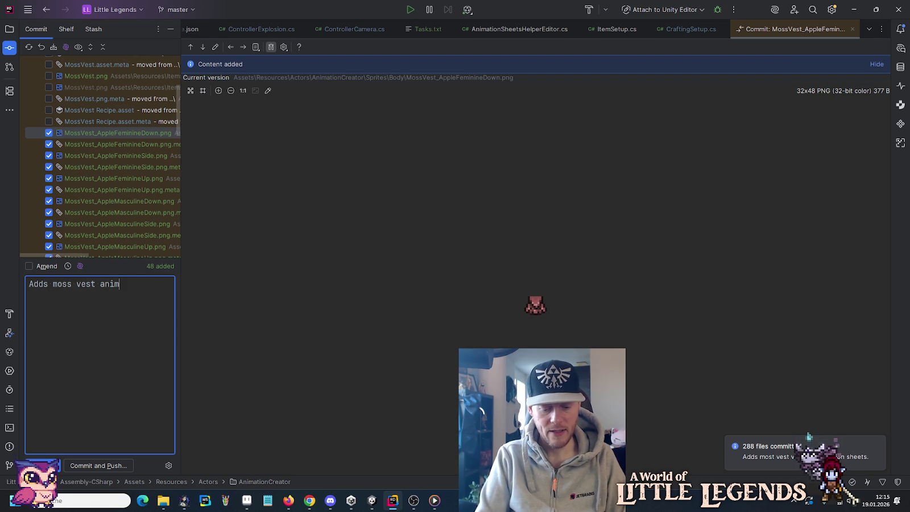
pyautogui.write(' ation')
pyautogui.hotkey('ctrl', 'Left')
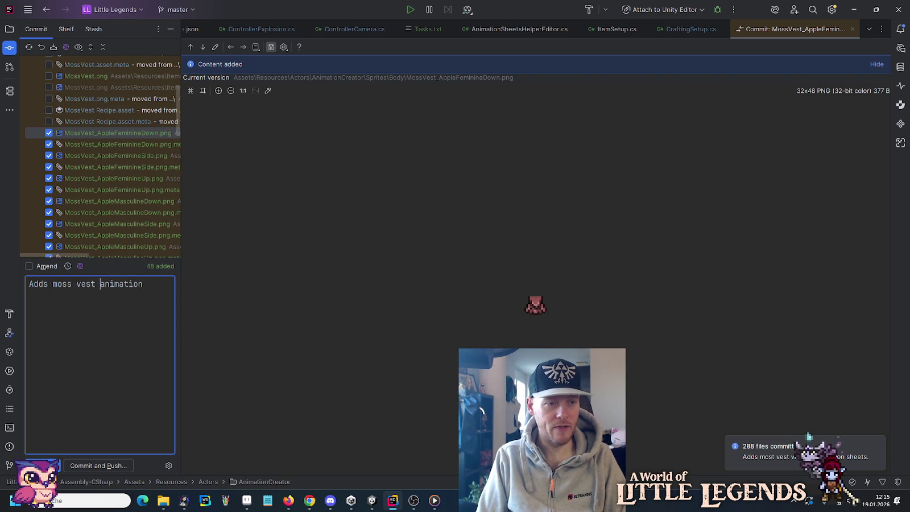
pyautogui.write('variants')
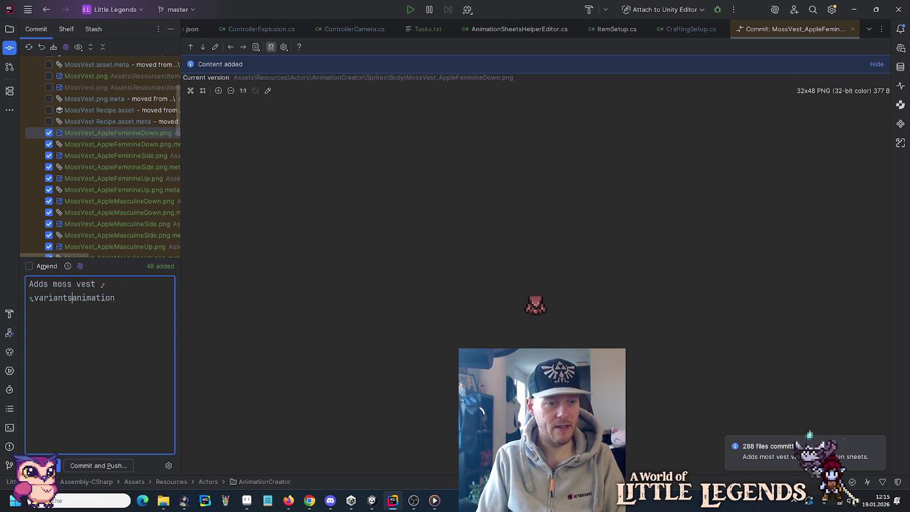
pyautogui.press('End')
pyautogui.write('sources.')
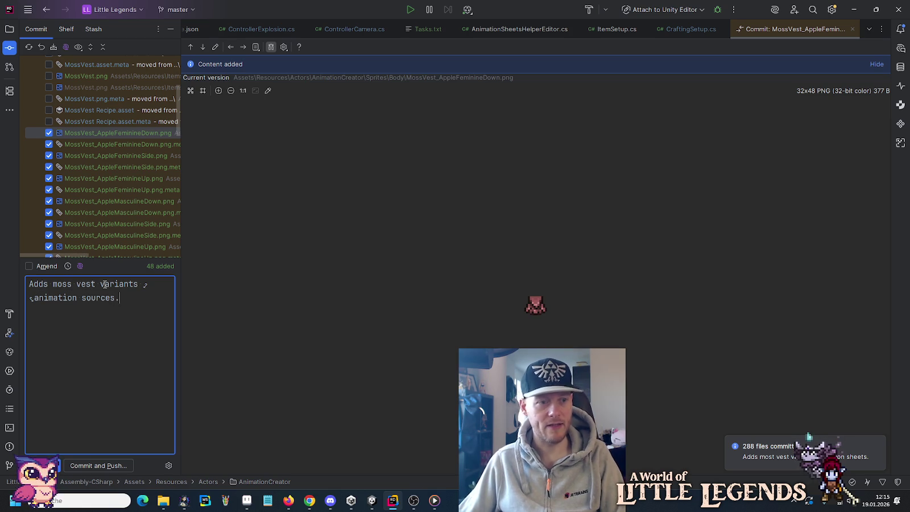
pyautogui.click(105, 467)
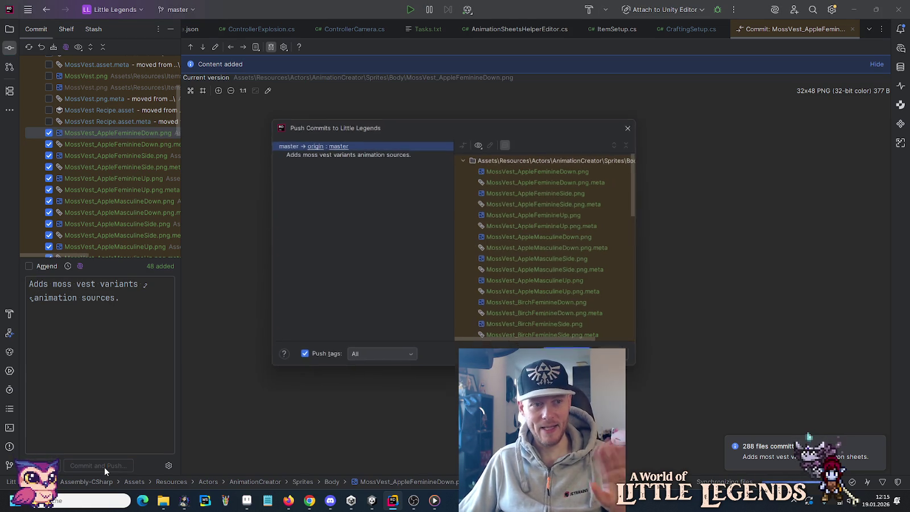
pyautogui.press('Return')
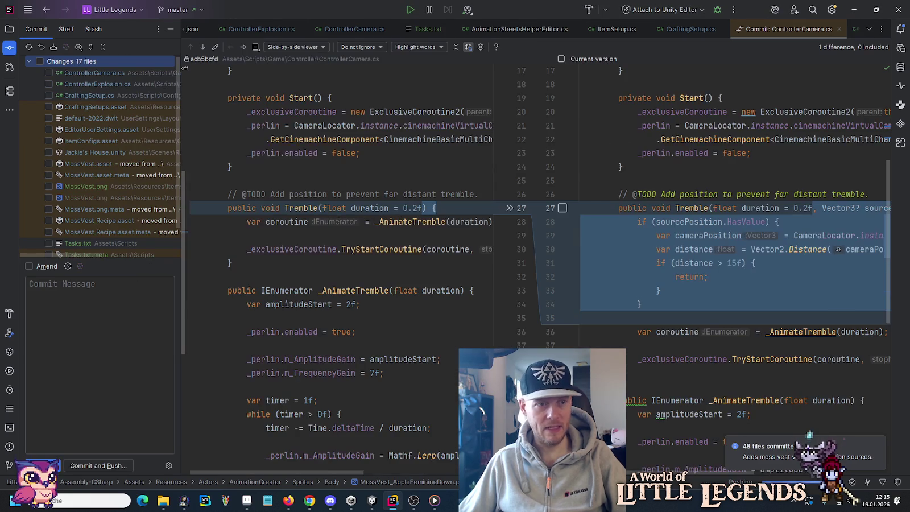
# Expand the unversioned files list, then collapse Actors and expand Items in the project tree.
pyautogui.scroll(-3, 94, 187)
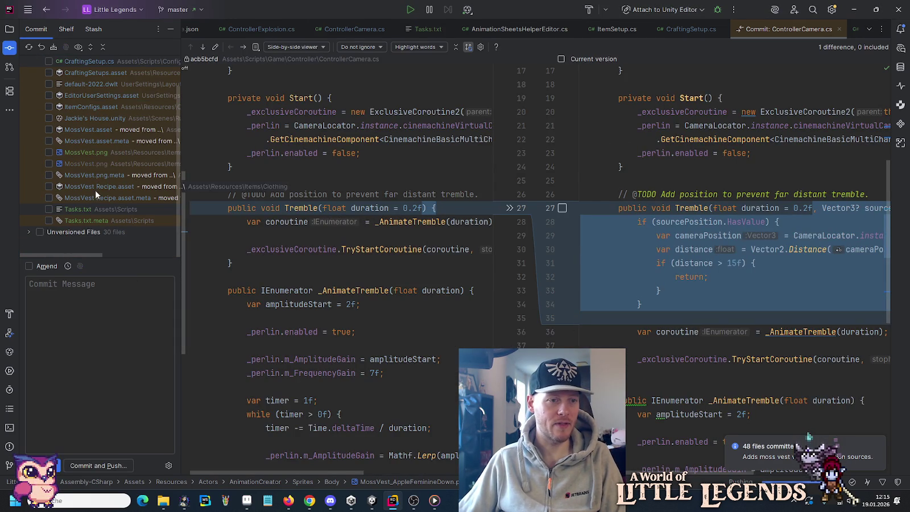
pyautogui.click(28, 230)
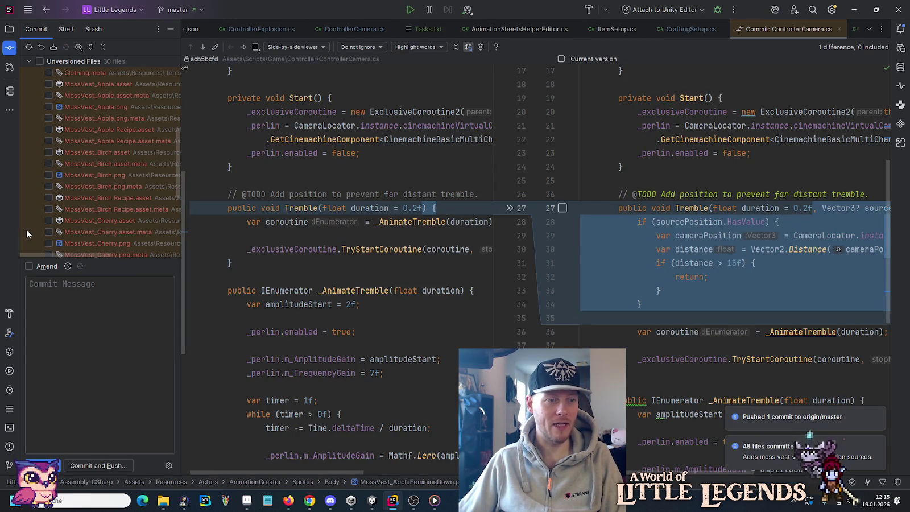
pyautogui.click(7, 34)
pyautogui.click(47, 91)
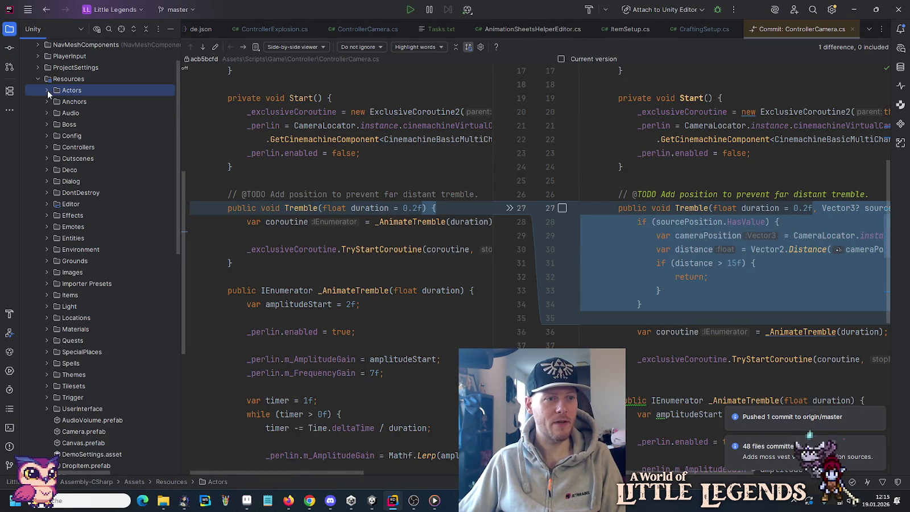
pyautogui.click(47, 295)
pyautogui.scroll(3, 50, 251)
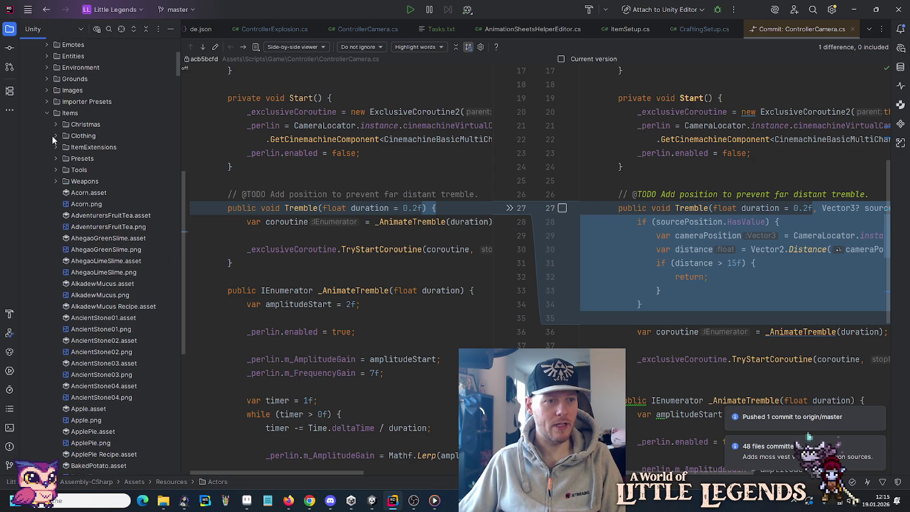
# Start a Commit Directory for the Items folder.
pyautogui.rightClick(67, 115)
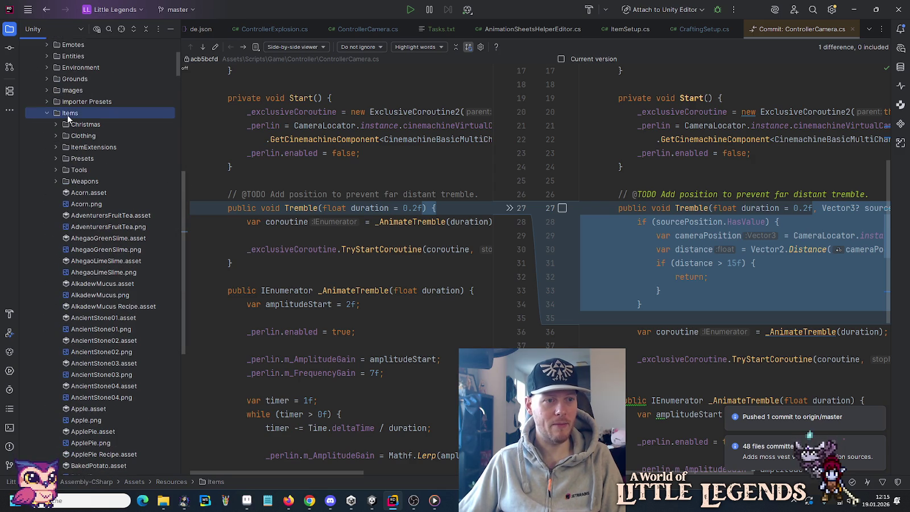
pyautogui.click(64, 137)
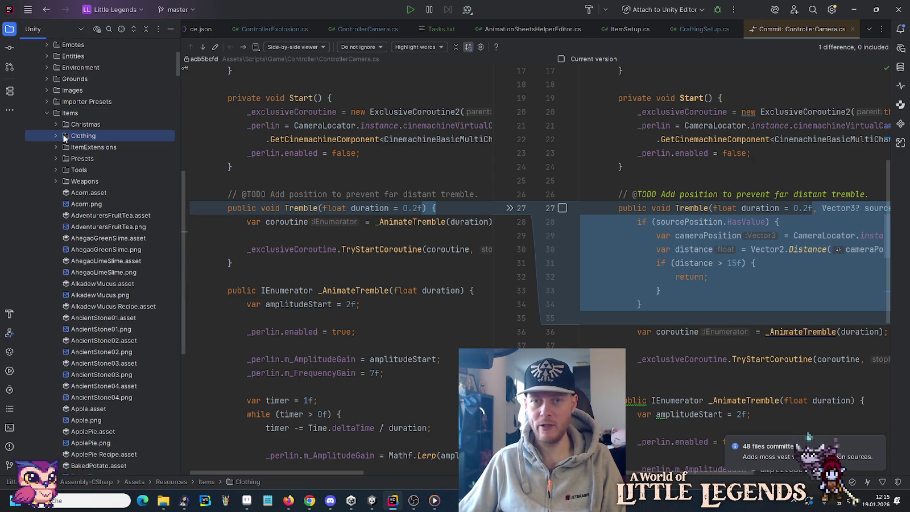
pyautogui.rightClick(63, 137)
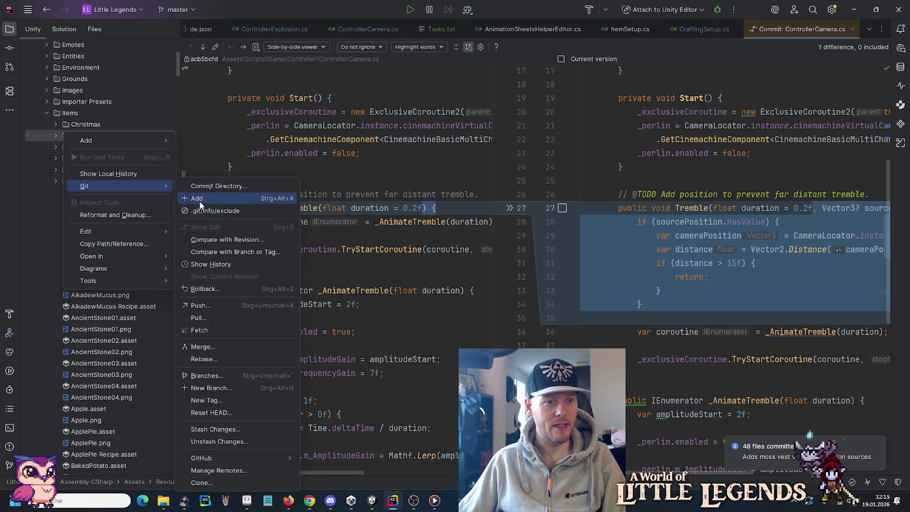
pyautogui.press('Escape')
pyautogui.rightClick(70, 114)
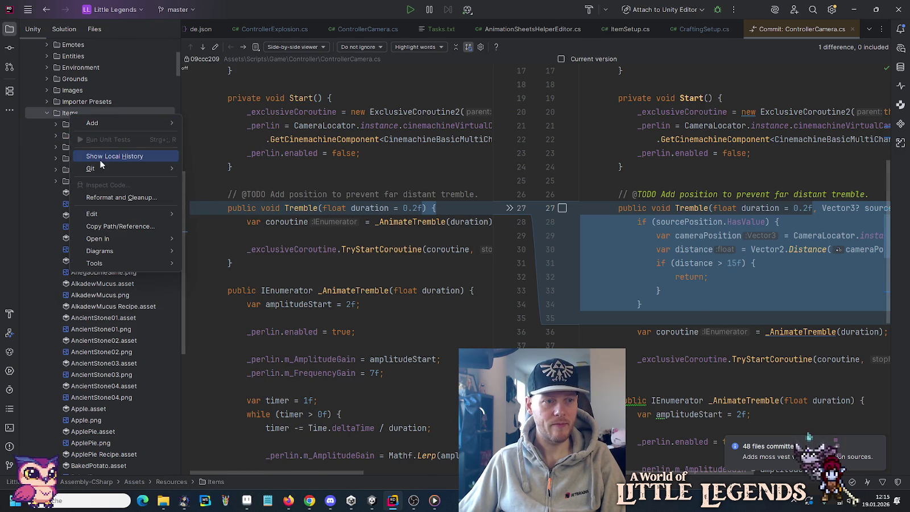
pyautogui.moveTo(101, 167)
pyautogui.click(226, 170)
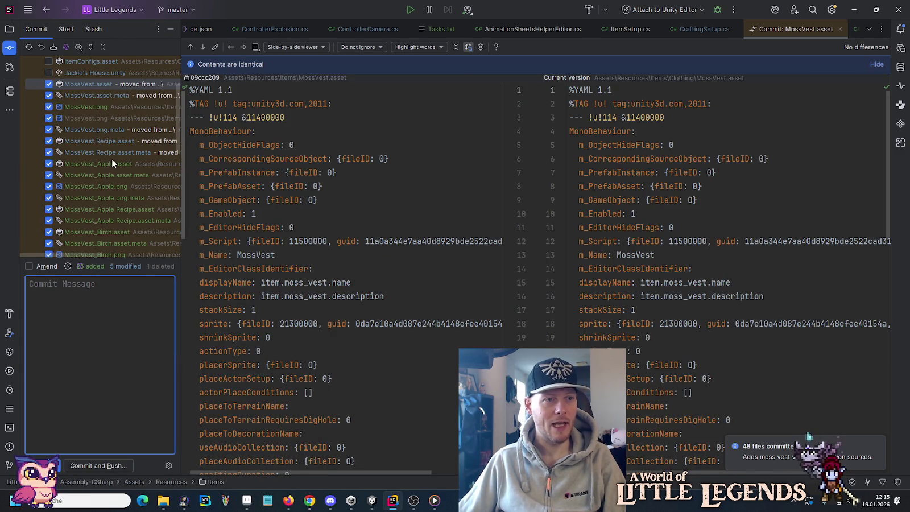
# Include ItemConfigs.asset and CraftingSetup.cs, reverting CraftingSetup.cs's try/catch change.
pyautogui.scroll(3, 110, 162)
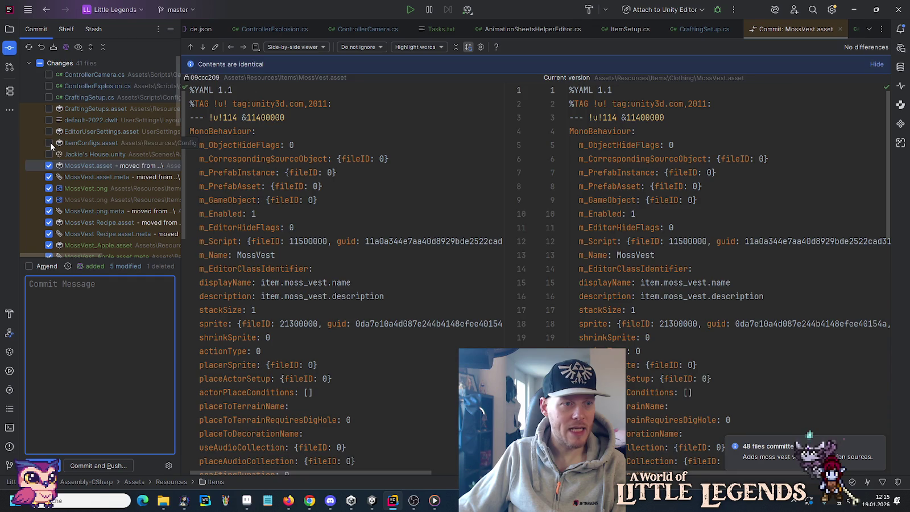
pyautogui.click(49, 143)
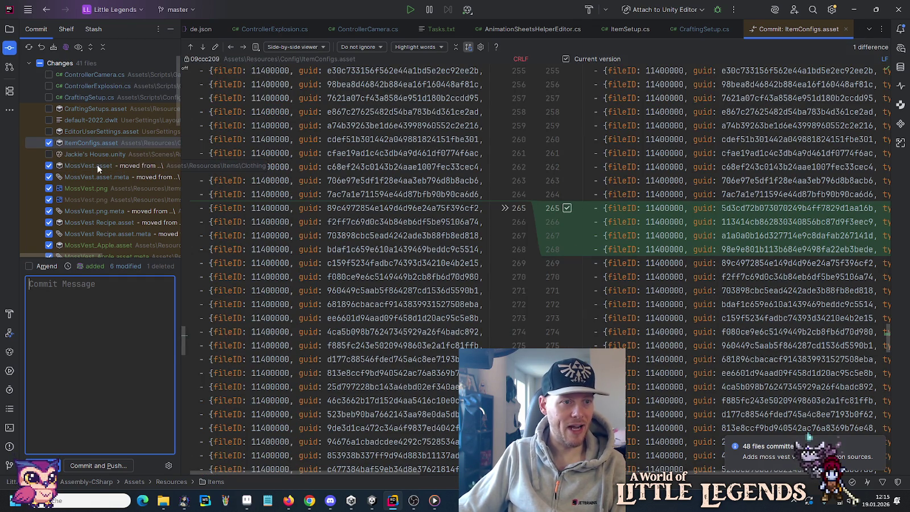
pyautogui.click(49, 97)
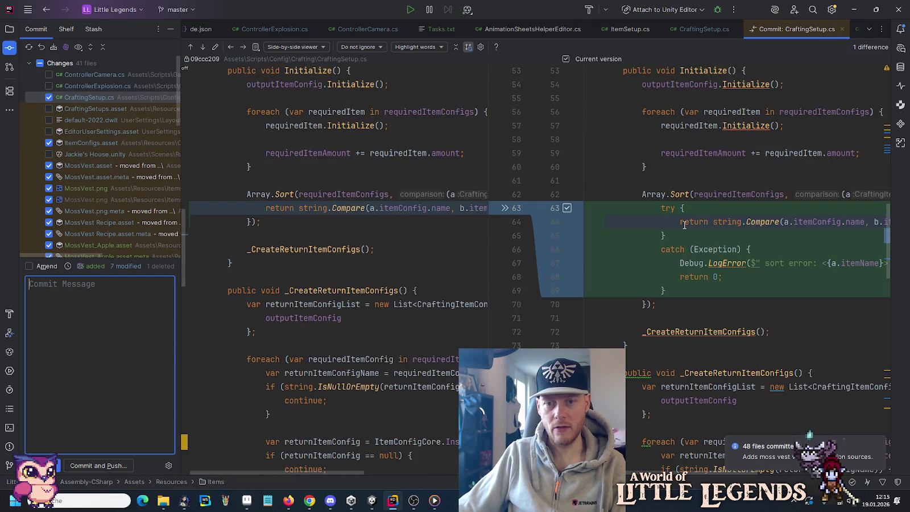
pyautogui.click(504, 209)
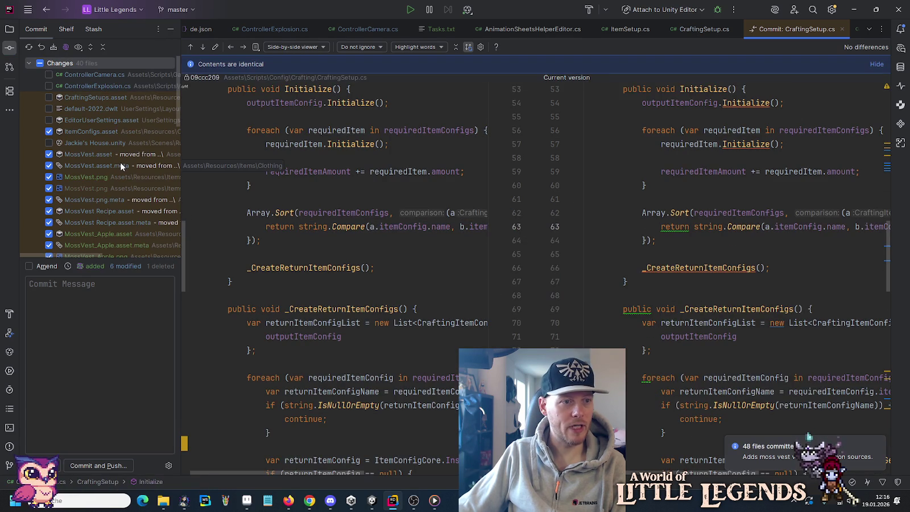
# Include Clothing.meta and CraftingSetups.asset in the commit and view the asset's diff.
pyautogui.scroll(-3, 120, 164)
pyautogui.scroll(-10, 120, 162)
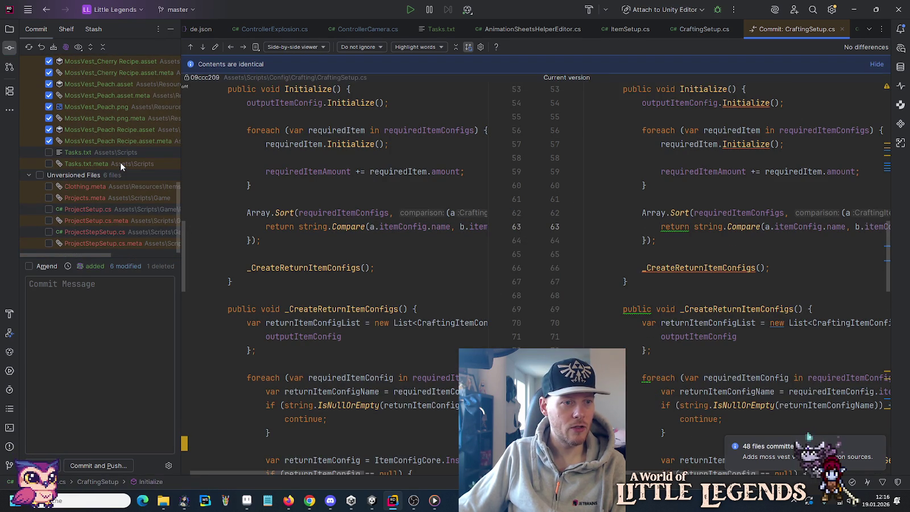
pyautogui.click(49, 187)
pyautogui.scroll(15, 74, 187)
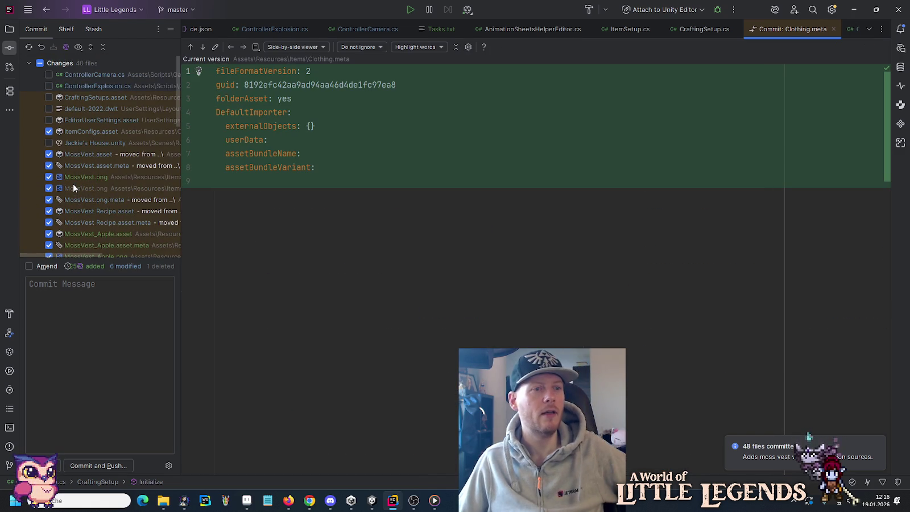
pyautogui.click(49, 97)
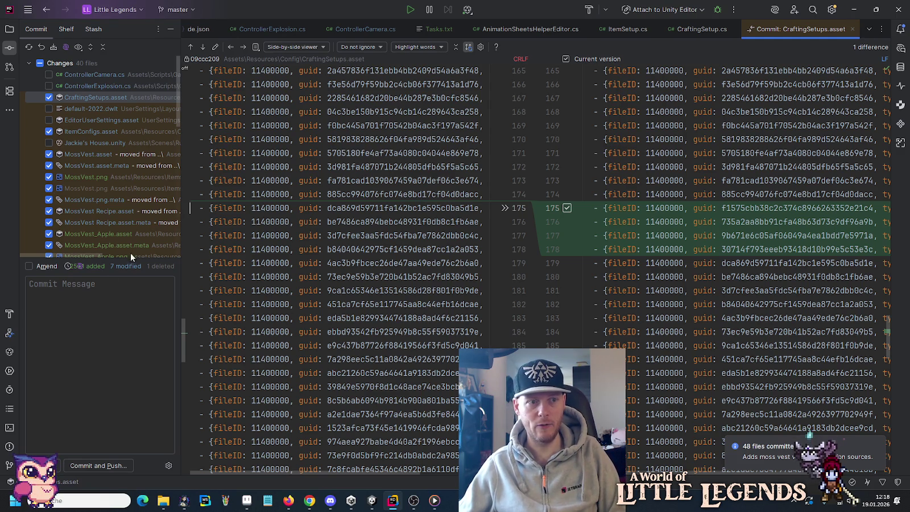
pyautogui.scroll(-10, 85, 196)
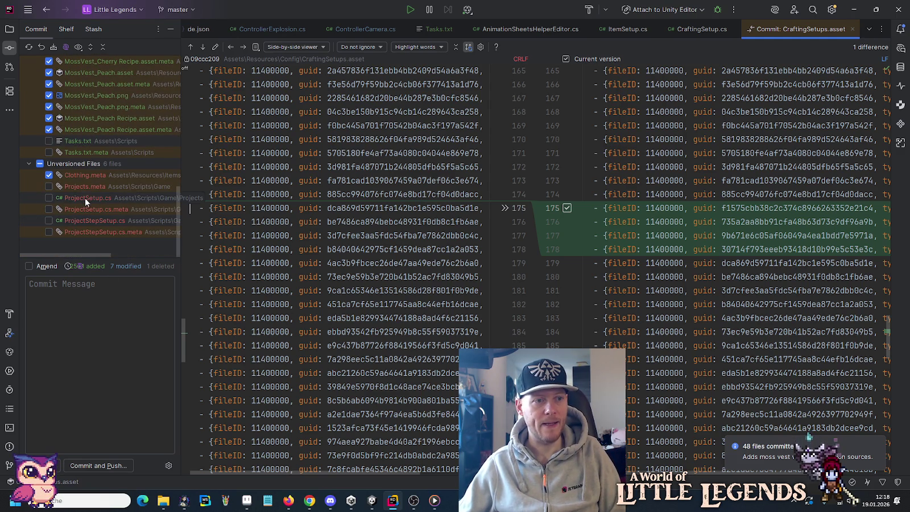
# Delete the finished moss vest task line from Tasks.txt.
pyautogui.scroll(10, 103, 180)
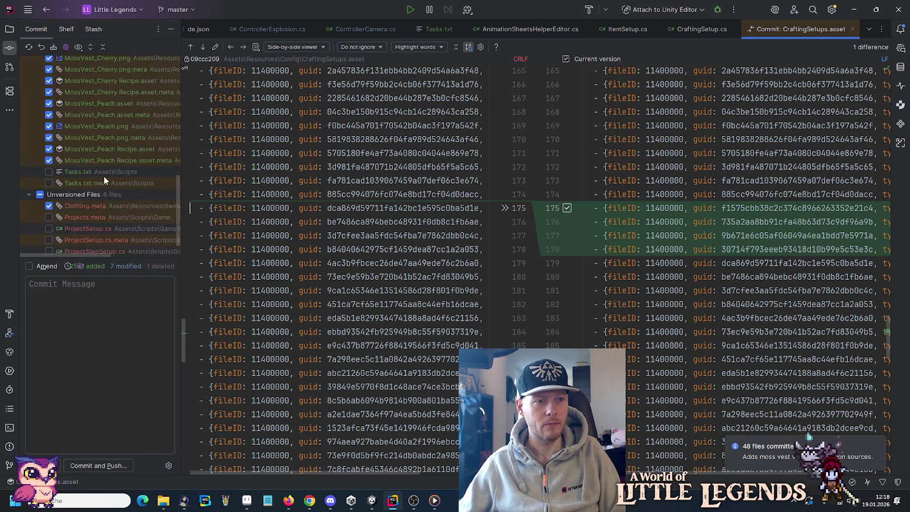
pyautogui.scroll(5, 104, 179)
pyautogui.scroll(-1, 104, 180)
pyautogui.scroll(-8, 103, 175)
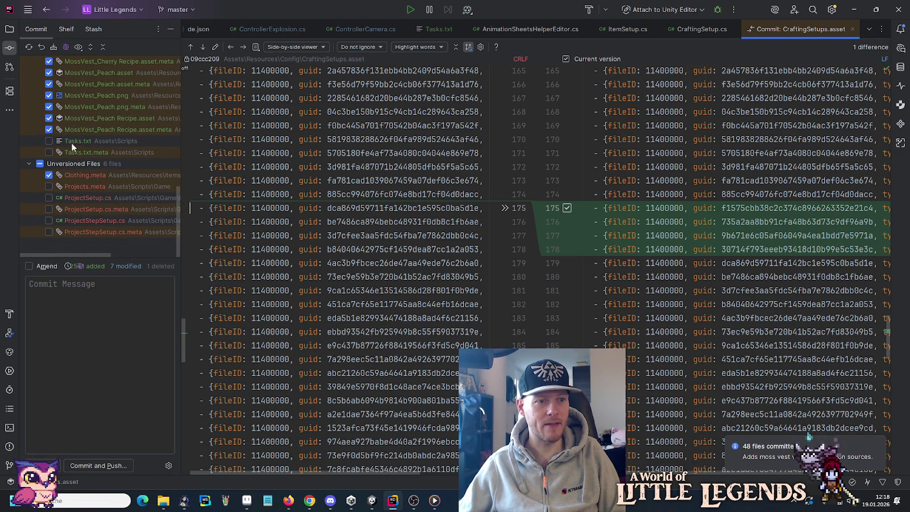
pyautogui.click(440, 27)
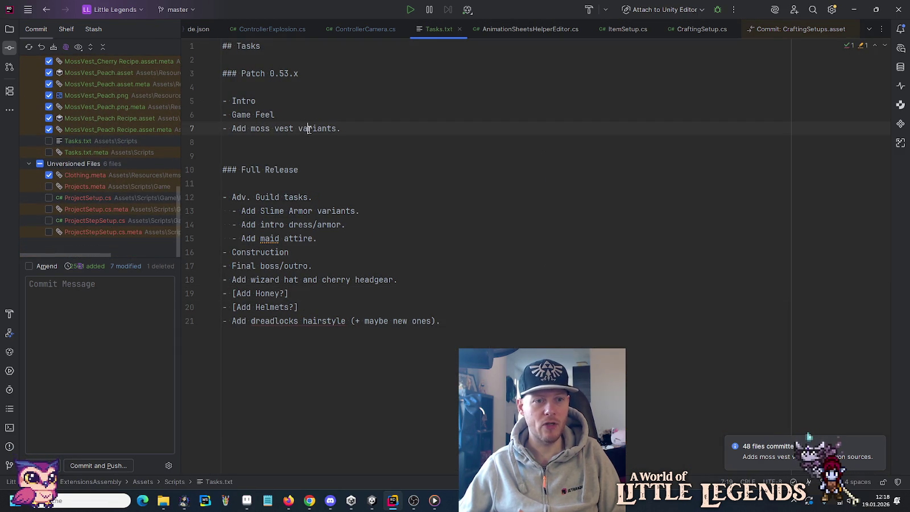
pyautogui.hotkey('ctrl', 'y')
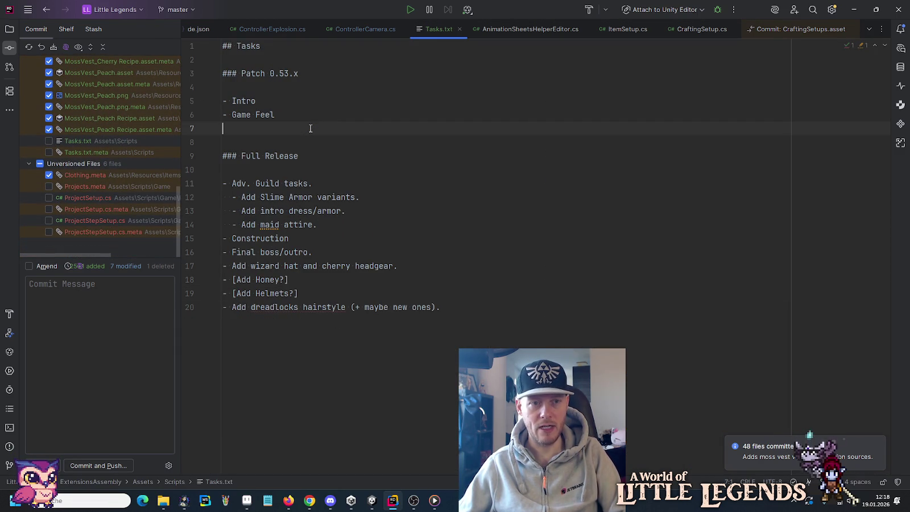
# Commit Tasks.txt and its meta file as 'Adds moss vest variants.' and push to origin/master.
pyautogui.click(58, 151)
pyautogui.click(57, 141)
pyautogui.scroll(5, 66, 141)
pyautogui.scroll(5, 66, 142)
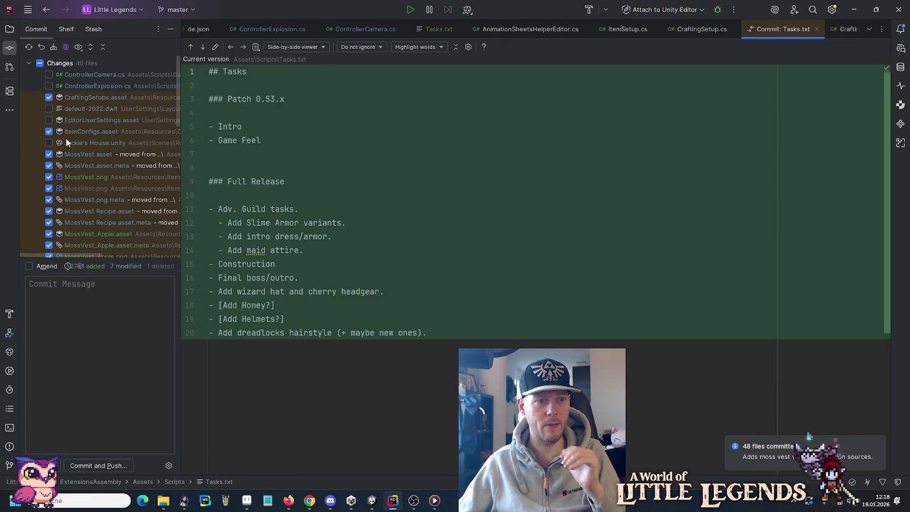
pyautogui.click(125, 318)
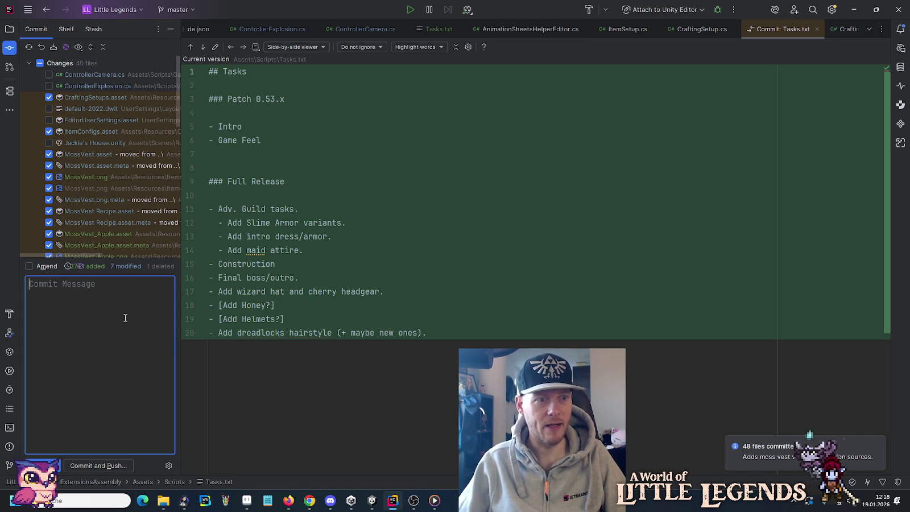
pyautogui.write('Adds moss vest variants.')
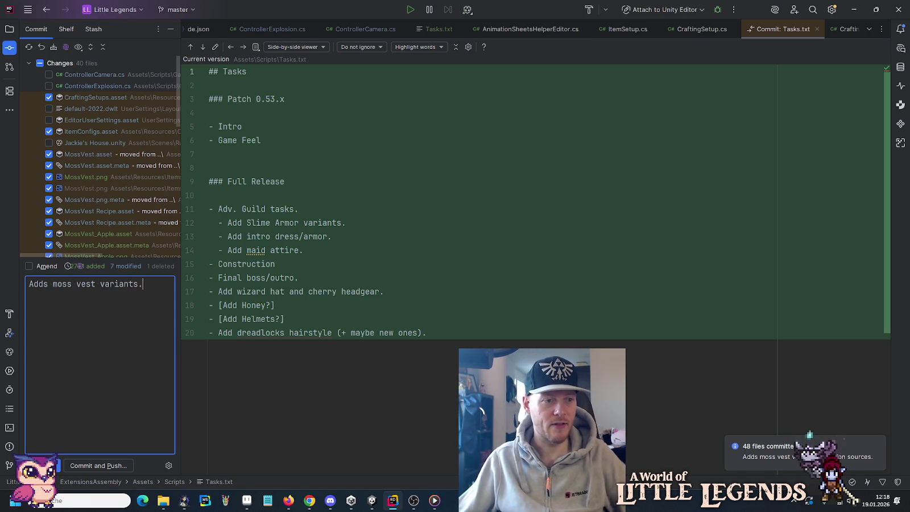
pyautogui.click(105, 465)
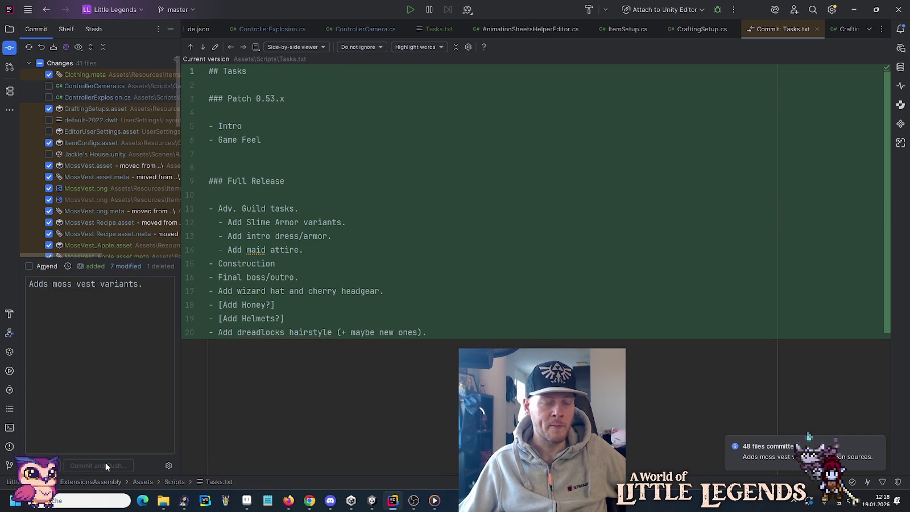
pyautogui.press('Return')
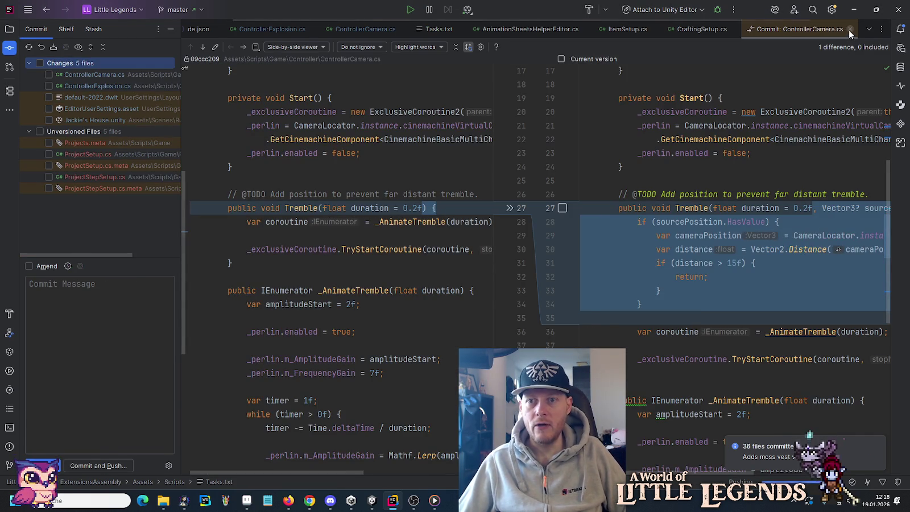
pyautogui.click(850, 29)
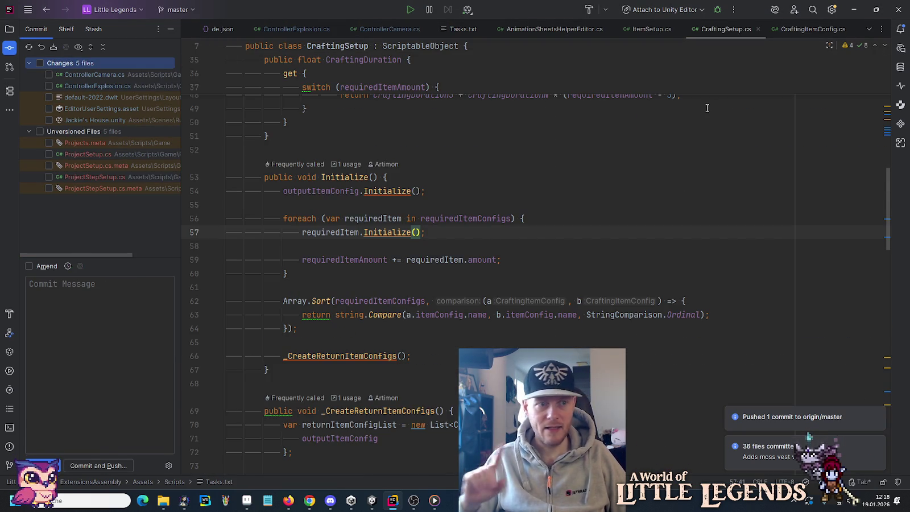
# Open the Pixel Tower solution from the recent solutions list.
pyautogui.click(27, 10)
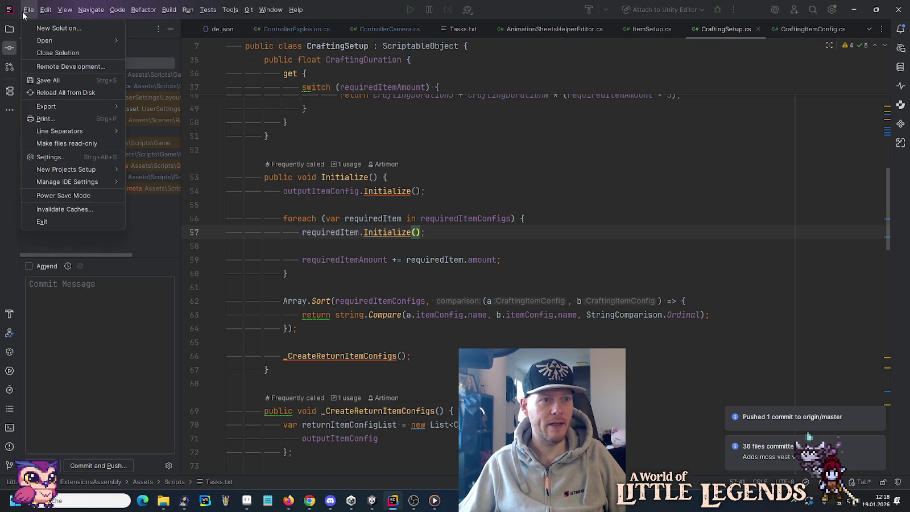
pyautogui.moveTo(34, 41)
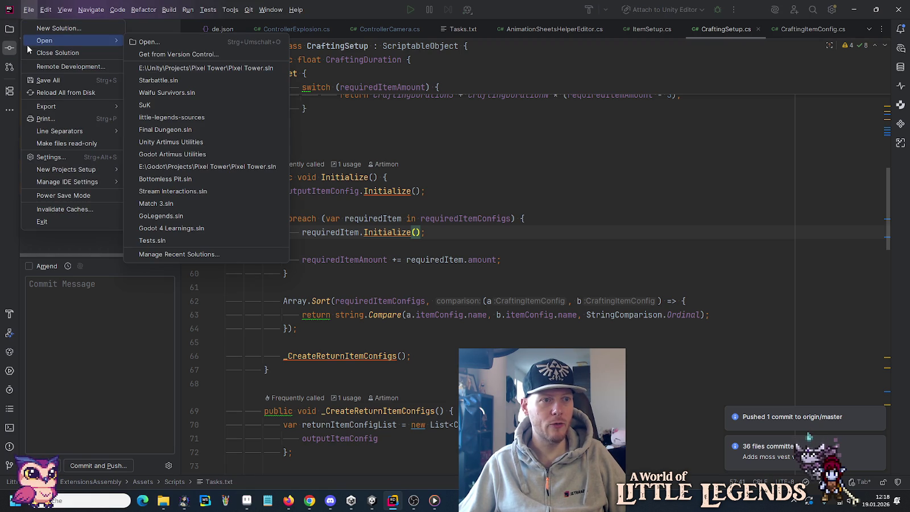
pyautogui.click(177, 67)
pyautogui.click(483, 270)
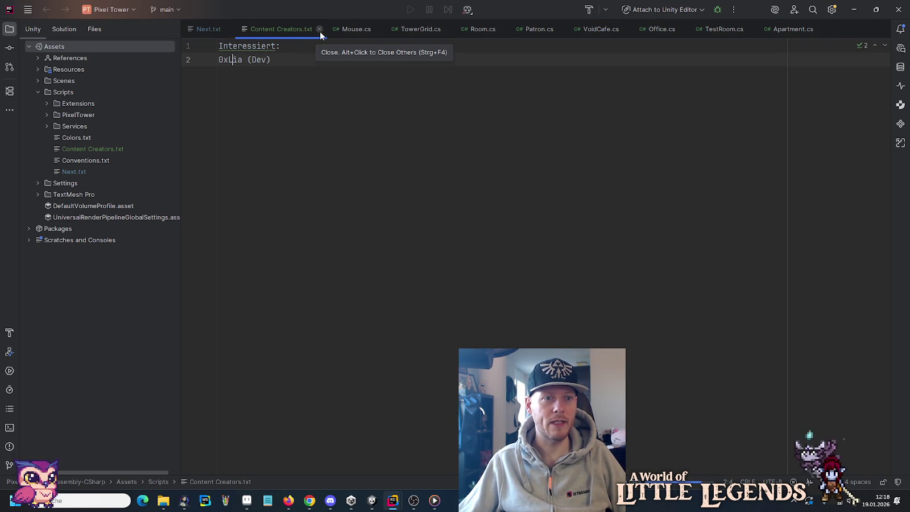
# Close Content Creators.txt and open AStarPathfinding.cs from the Services scripts folder.
pyautogui.doubleClick(251, 46)
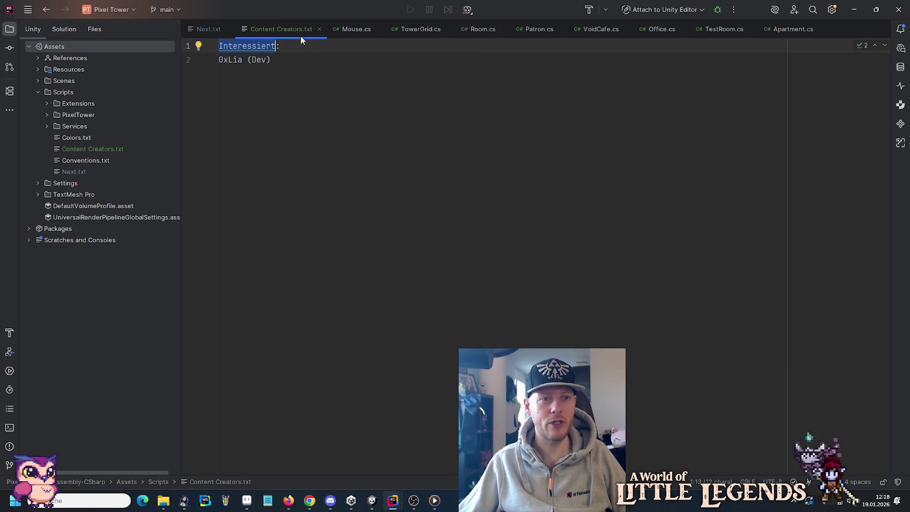
pyautogui.click(319, 29)
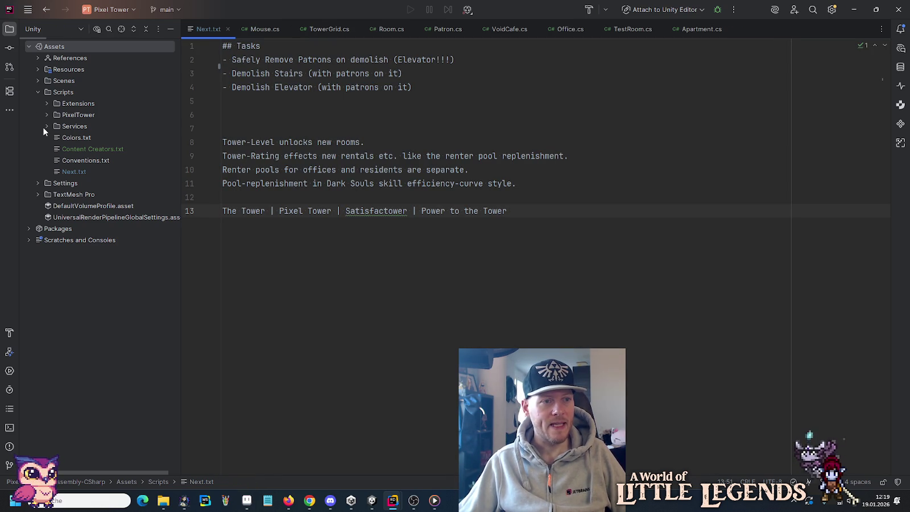
pyautogui.click(69, 102)
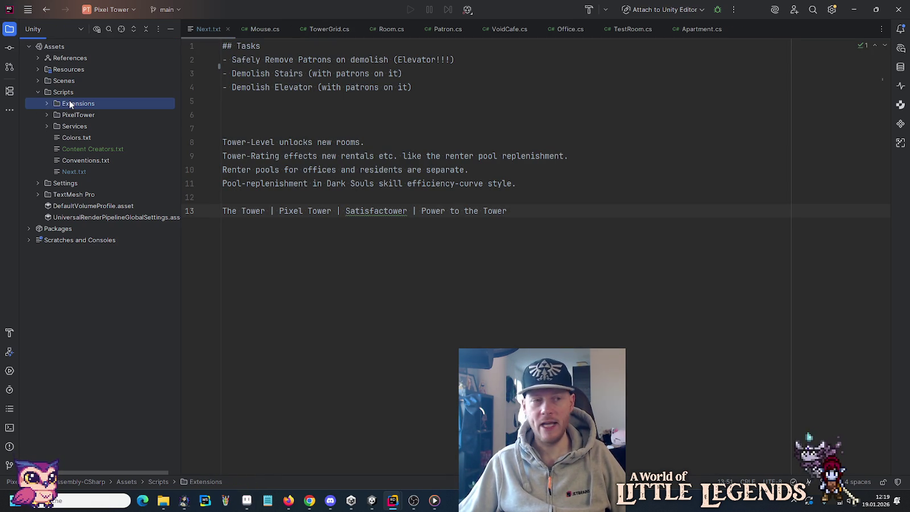
pyautogui.click(63, 128)
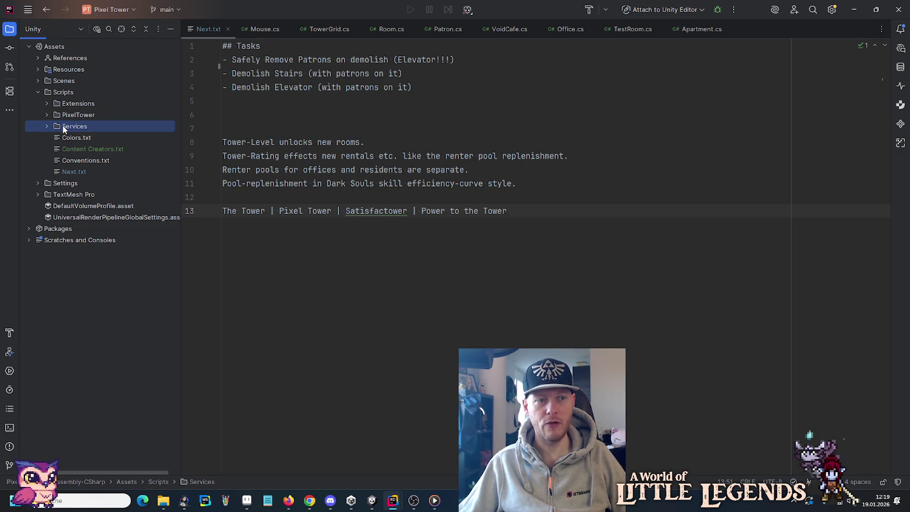
pyautogui.click(46, 127)
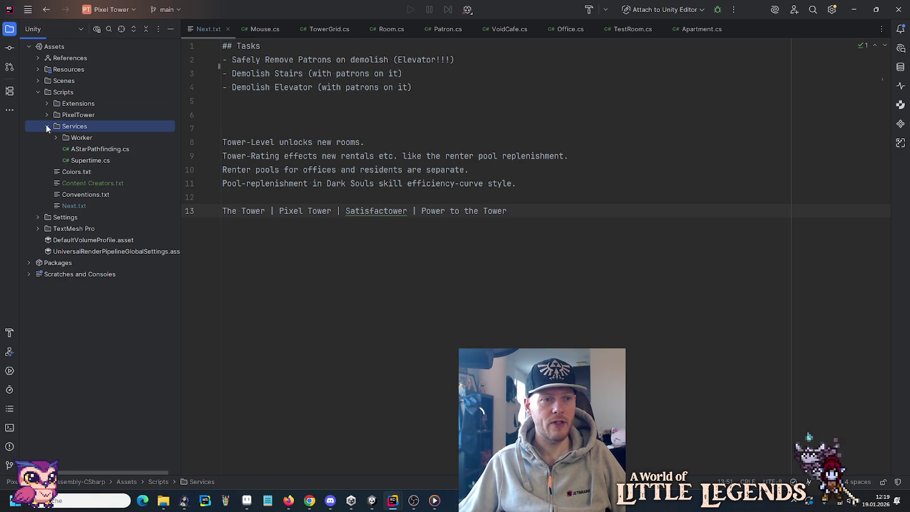
pyautogui.doubleClick(78, 150)
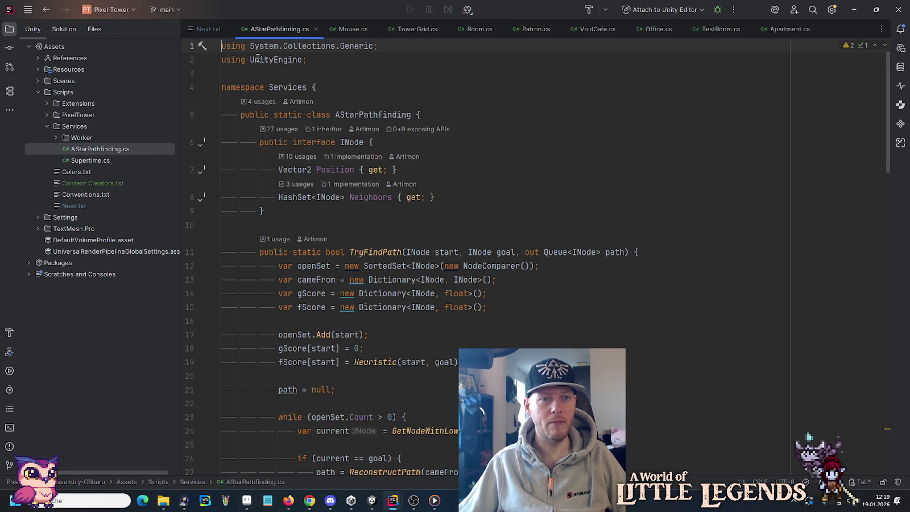
# Scroll through AStarPathfinding.cs to review its pathfinding code.
pyautogui.scroll(-8, 321, 245)
pyautogui.scroll(-8, 321, 246)
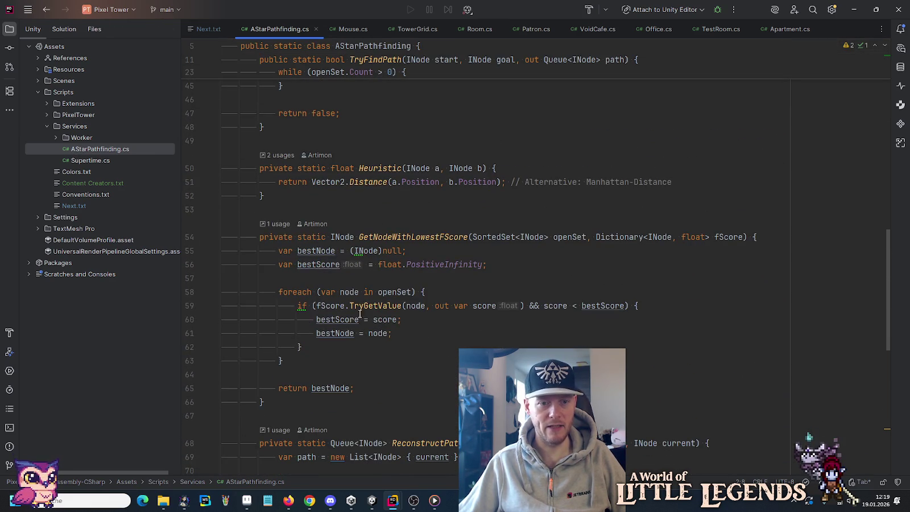
pyautogui.scroll(-10, 389, 316)
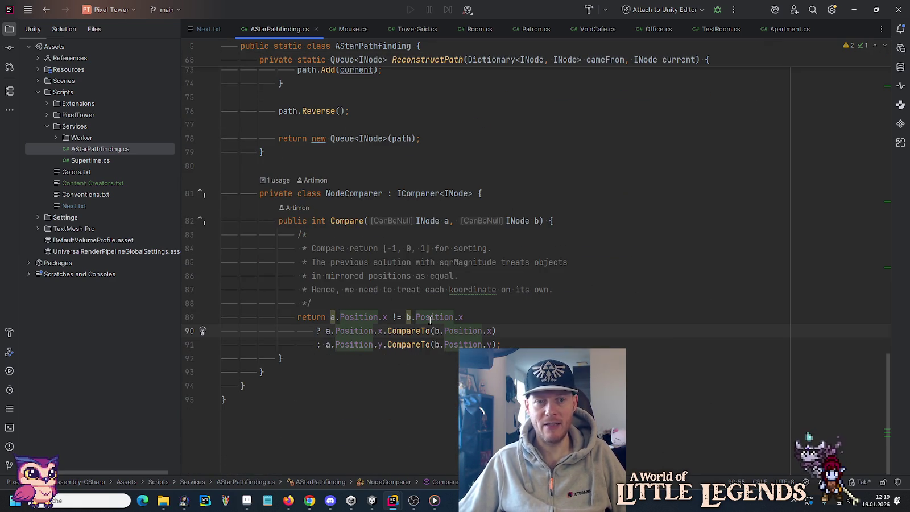
pyautogui.scroll(15, 889, 397)
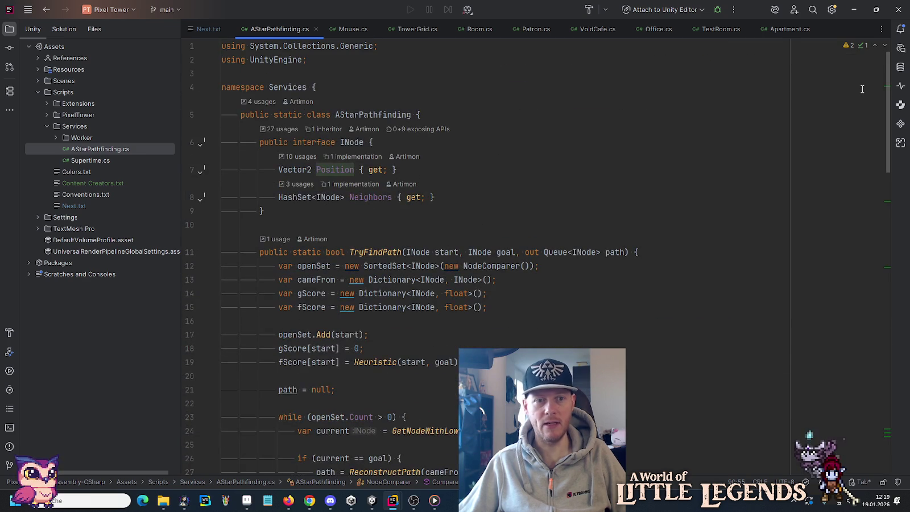
pyautogui.click(507, 206)
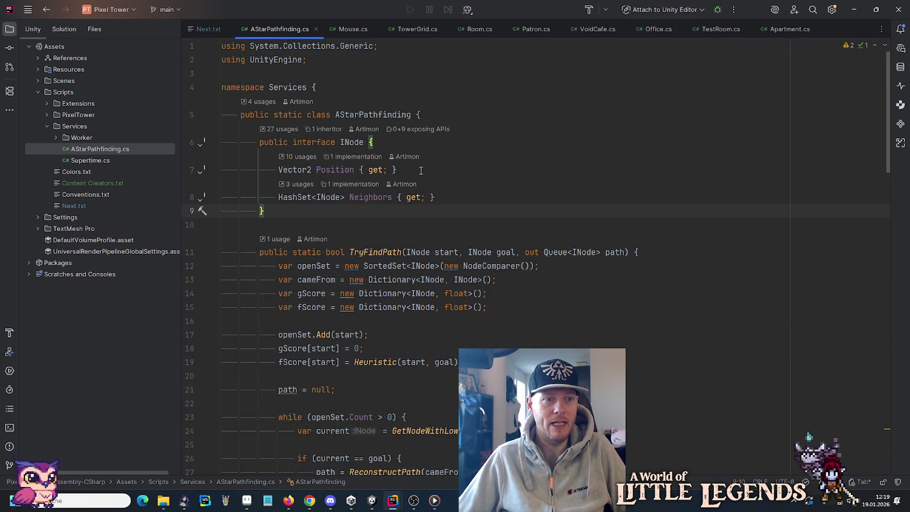
# Close and reopen AStarPathfinding.cs, then open Supertime.cs from Services.
pyautogui.middleClick(269, 32)
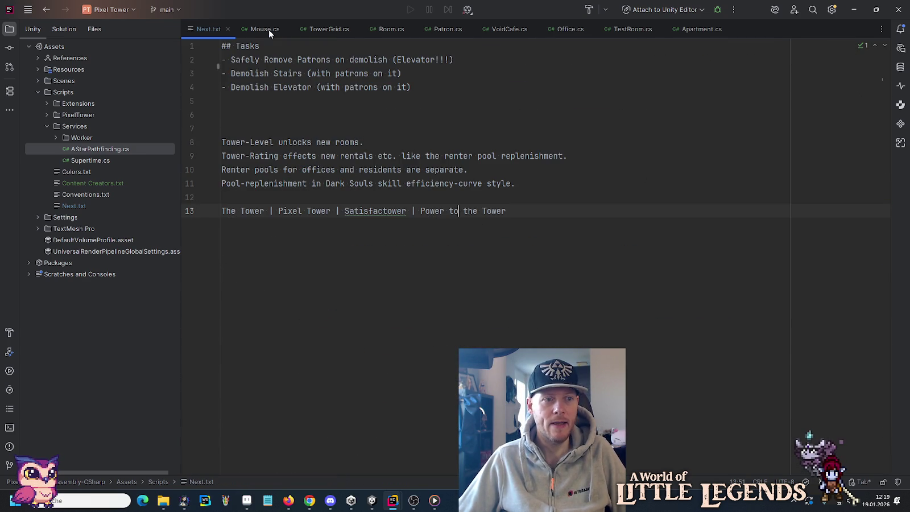
pyautogui.doubleClick(85, 150)
pyautogui.click(307, 87)
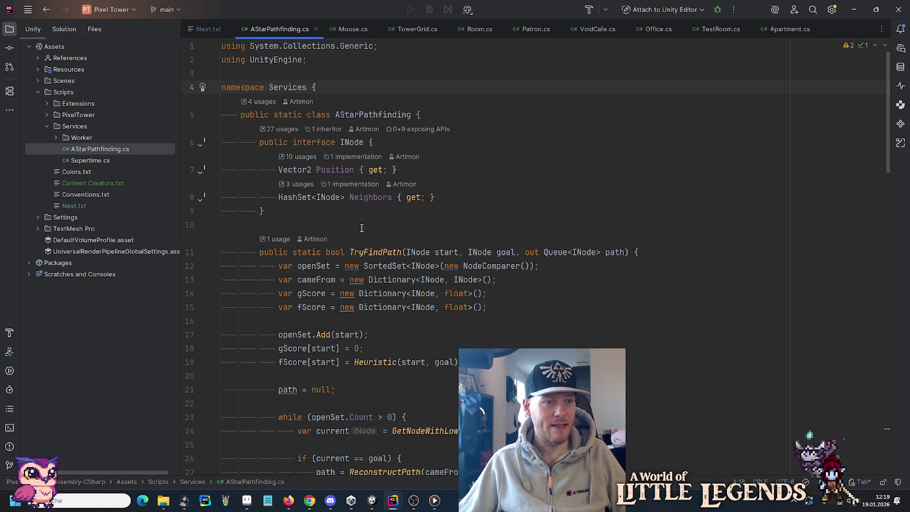
pyautogui.doubleClick(68, 161)
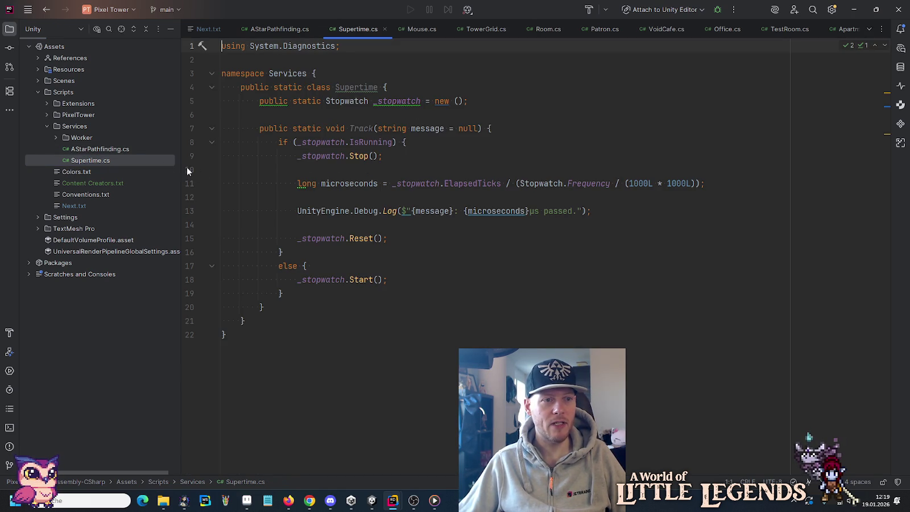
# Open Stargate.cs and IExplorer.cs from the Worker folder and check the Services.Worker namespace.
pyautogui.click(62, 137)
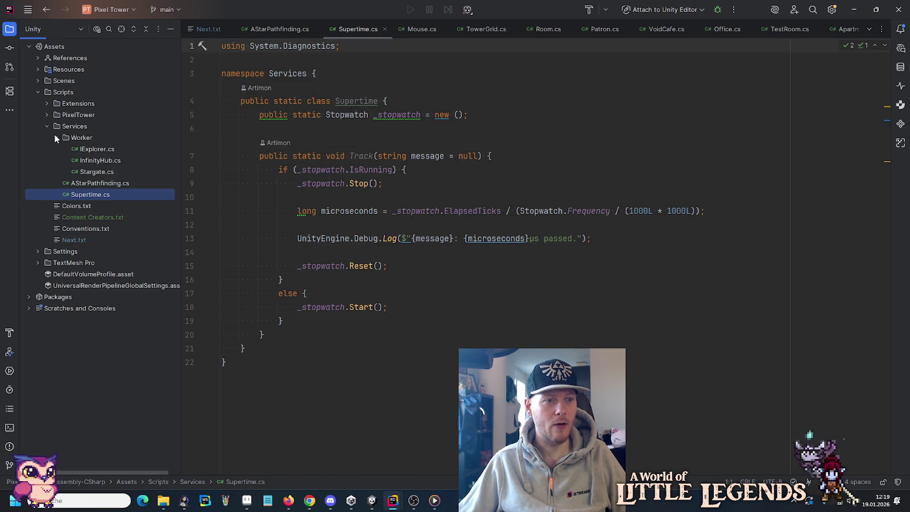
pyautogui.click(98, 172)
pyautogui.doubleClick(99, 171)
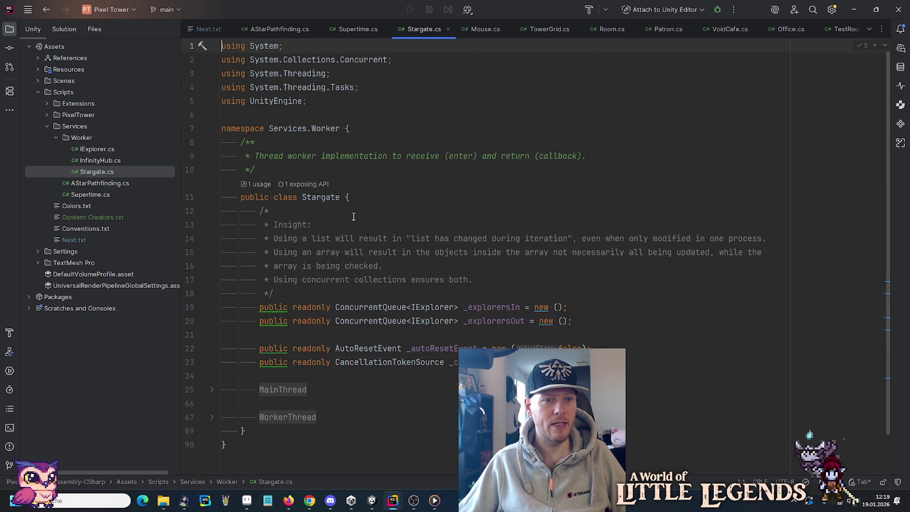
pyautogui.doubleClick(98, 149)
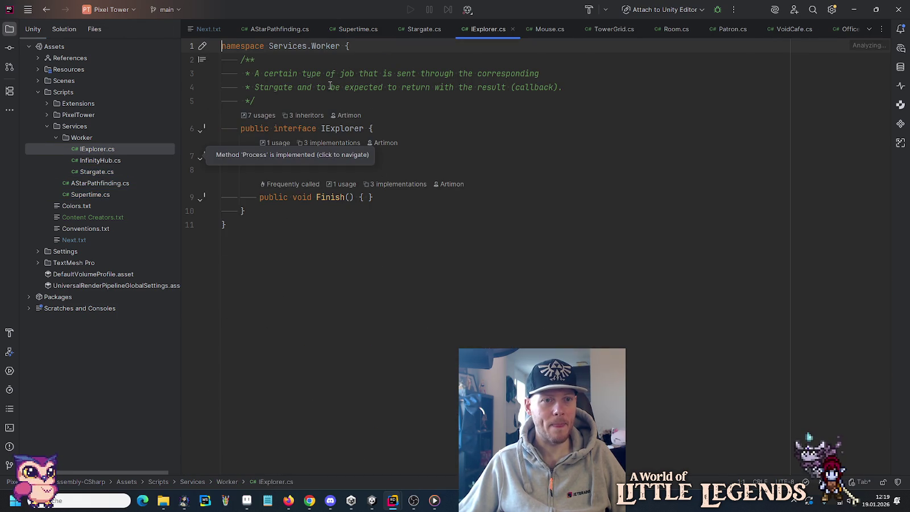
pyautogui.click(76, 137)
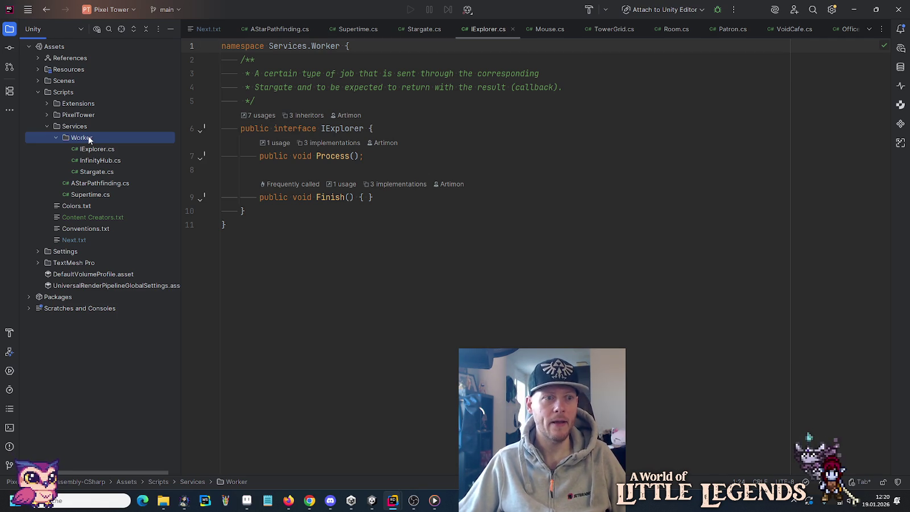
pyautogui.click(324, 46)
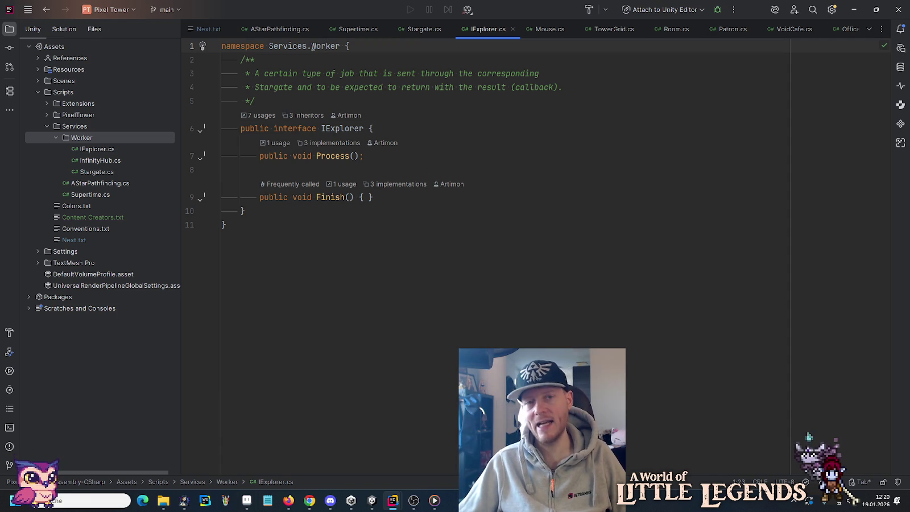
# Close the IExplorer, Stargate, Supertime and AStarPathfinding tabs and collapse the Worker folder.
pyautogui.click(512, 29)
pyautogui.click(447, 29)
pyautogui.click(382, 29)
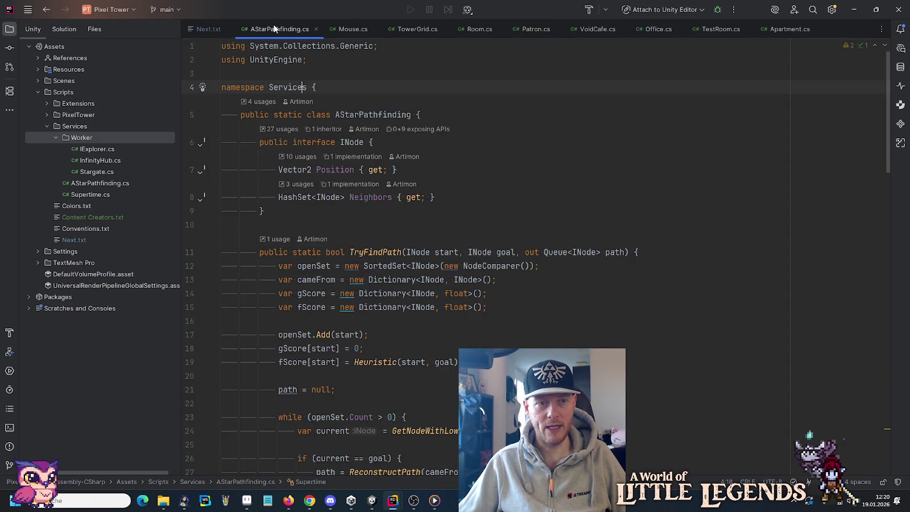
pyautogui.middleClick(274, 29)
pyautogui.click(55, 137)
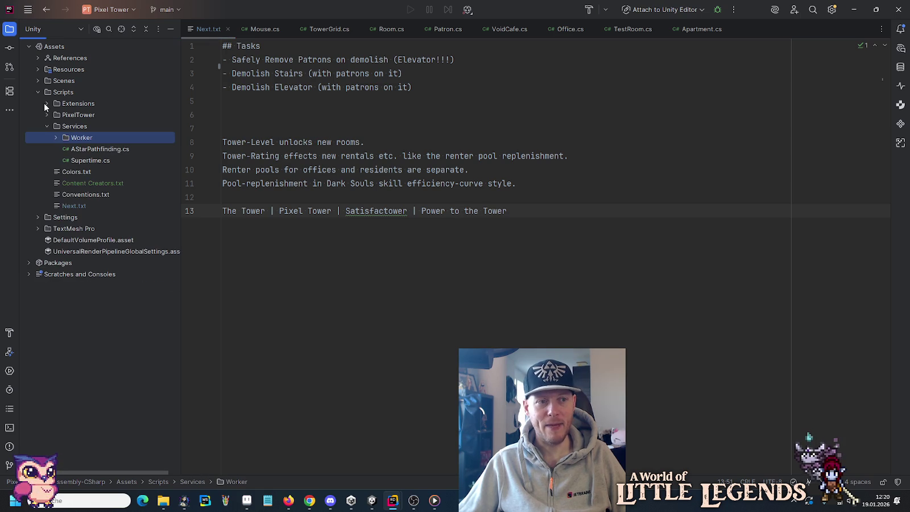
# View the Worker folder's properties and cancel without changes.
pyautogui.rightClick(66, 138)
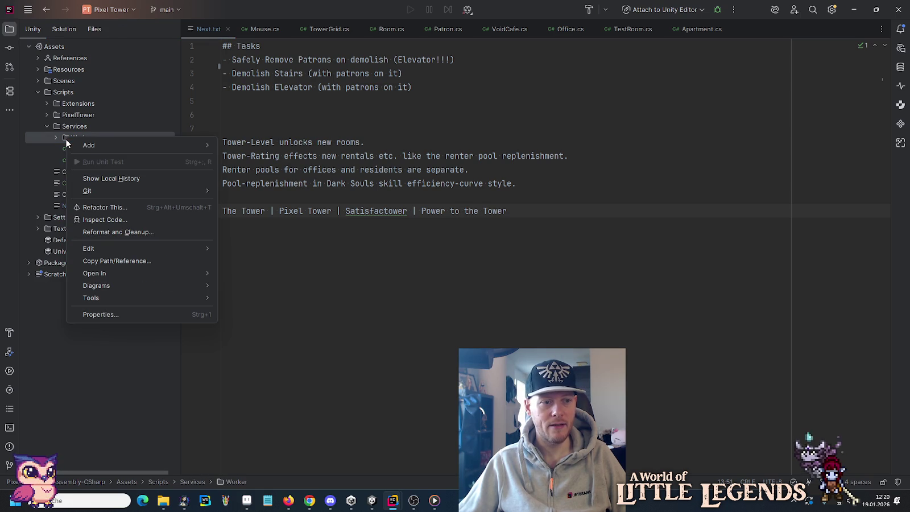
pyautogui.click(100, 314)
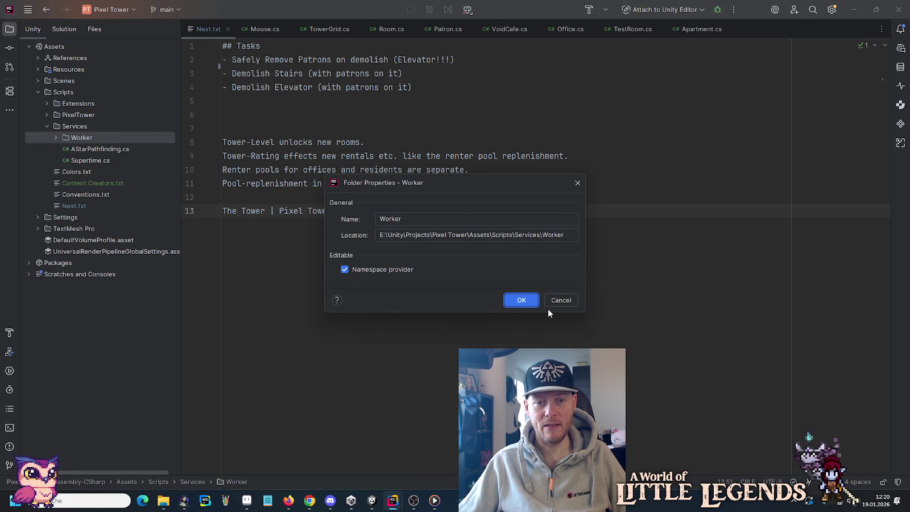
pyautogui.click(560, 300)
# Open MonoBehaviourExtensions.cs from the Extensions folder, then close it again.
pyautogui.click(47, 103)
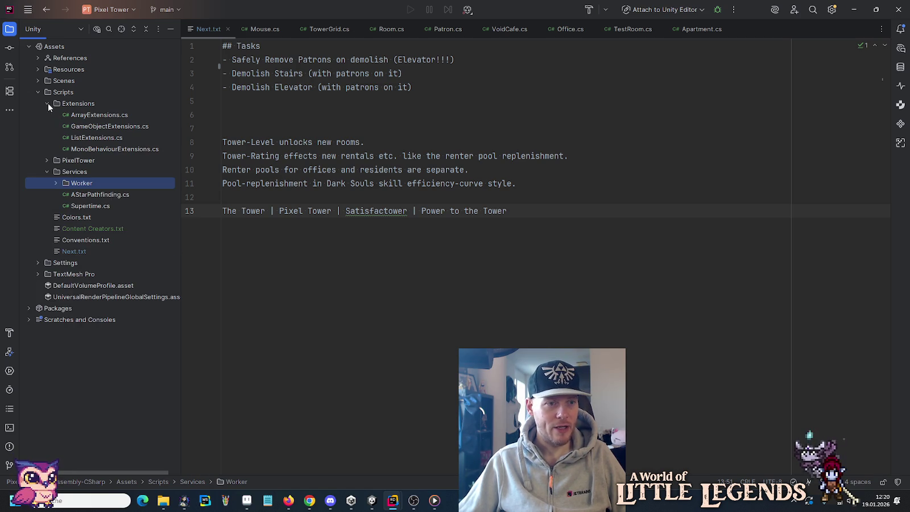
pyautogui.doubleClick(117, 149)
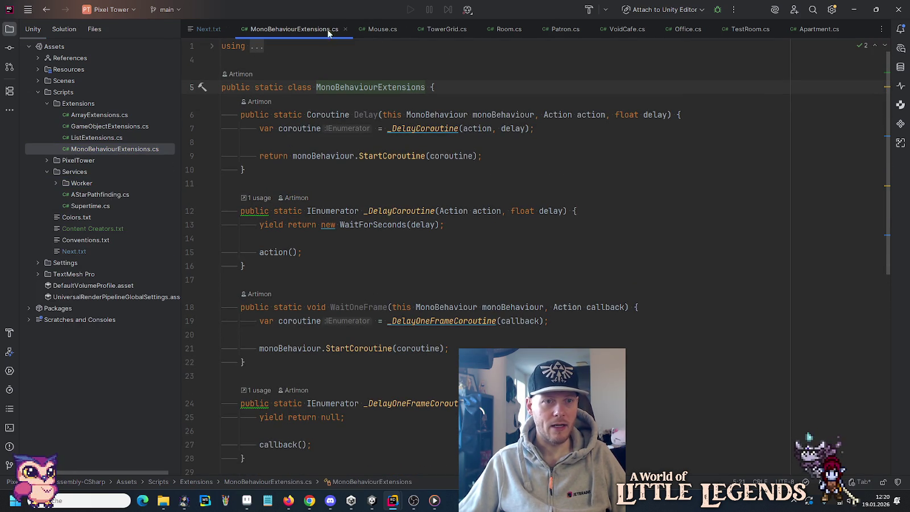
pyautogui.click(345, 29)
# Open ListExtensions.cs, check its Artimus.Extensions namespace, then minimise Rider.
pyautogui.doubleClick(98, 138)
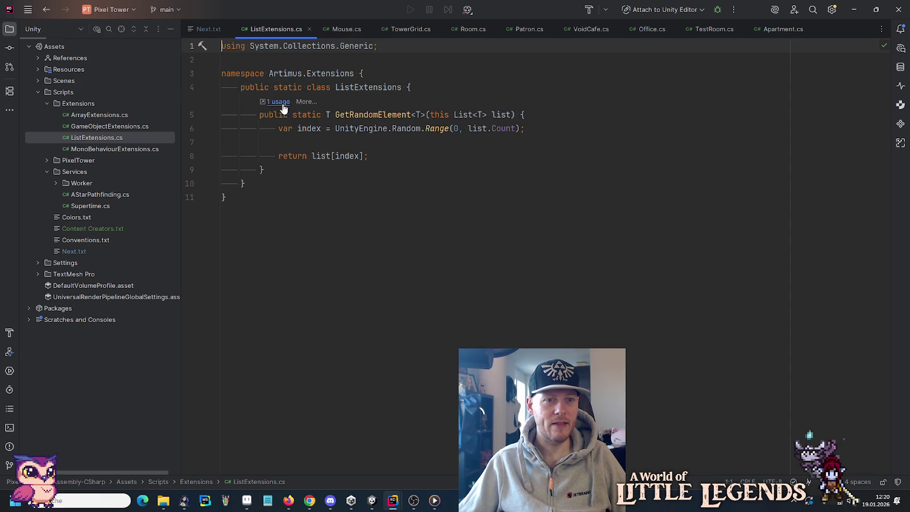
pyautogui.click(325, 73)
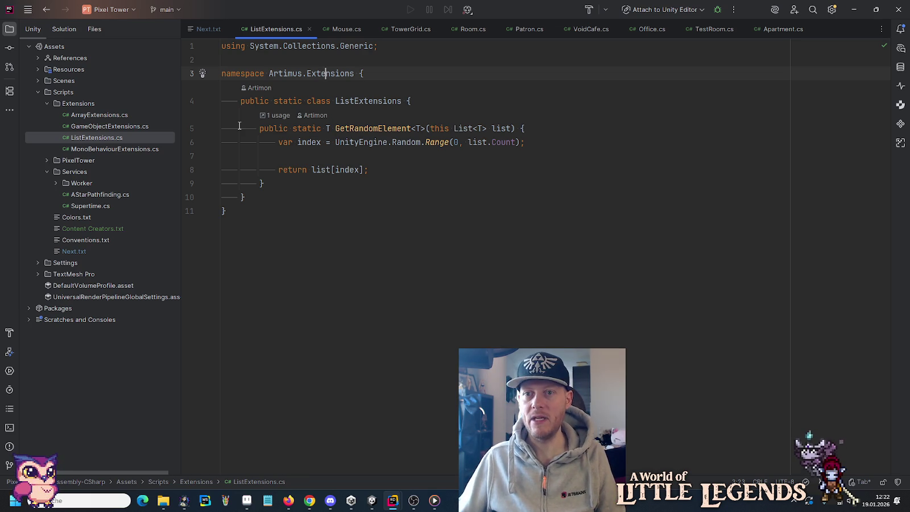
pyautogui.click(853, 9)
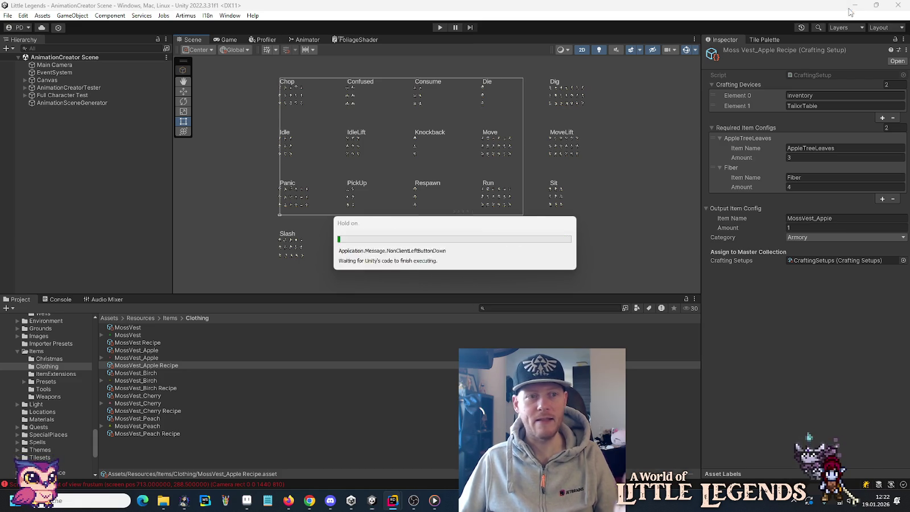
# Minimise Unity, Aseprite and Chrome and open JetBrains Feedback.txt from the desktop.
pyautogui.click(849, 10)
pyautogui.click(851, 7)
pyautogui.click(849, 7)
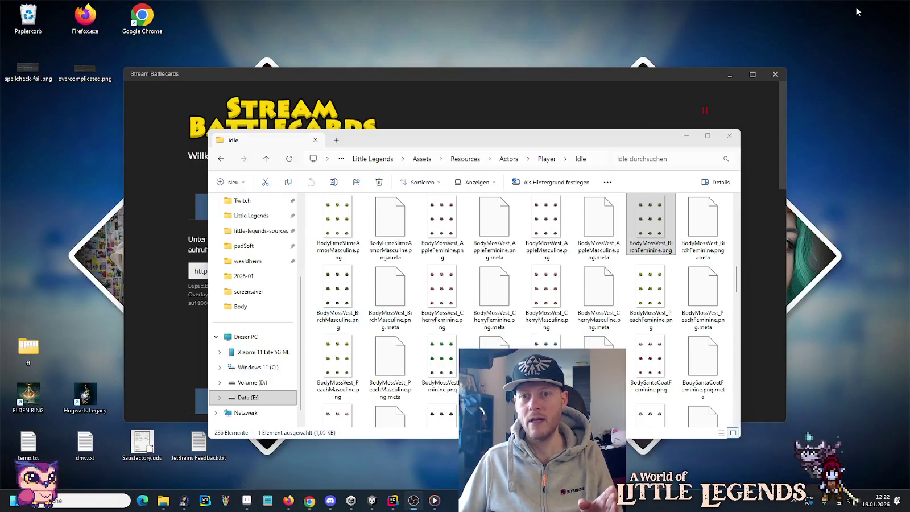
pyautogui.doubleClick(189, 447)
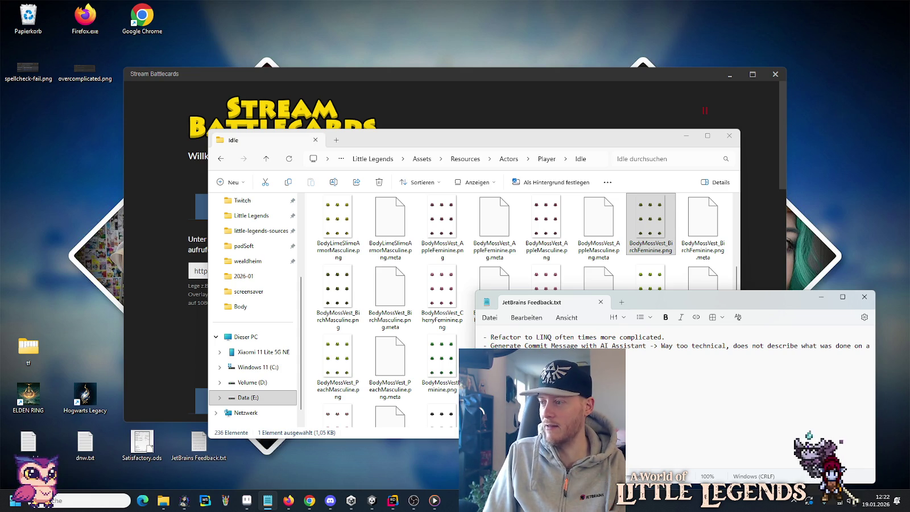
# Add a new line 'vorschlagen -> meins.' to the feedback notes and close the file.
pyautogui.press('Return')
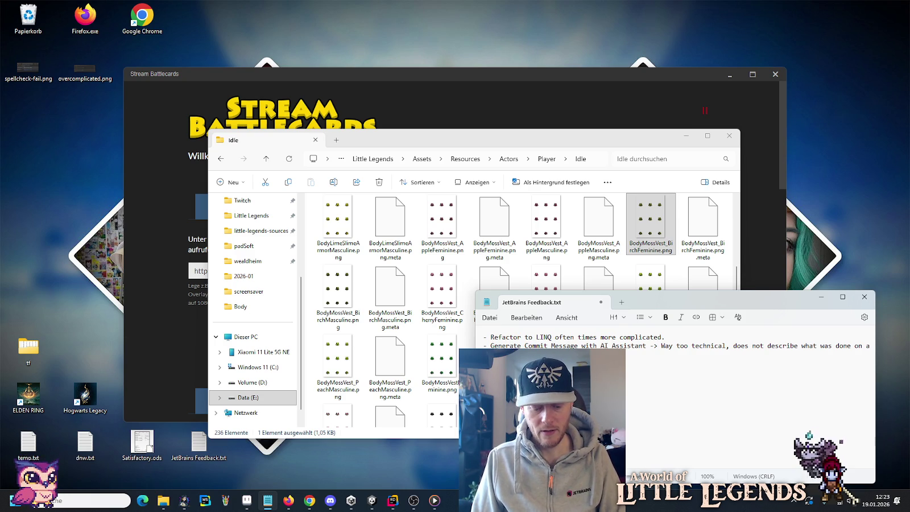
pyautogui.write('vorschla')
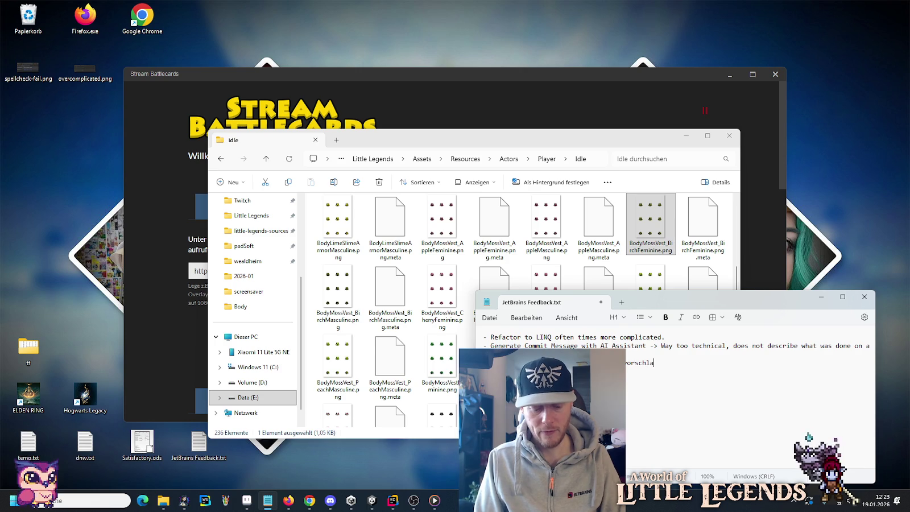
pyautogui.write('gen -> meins.')
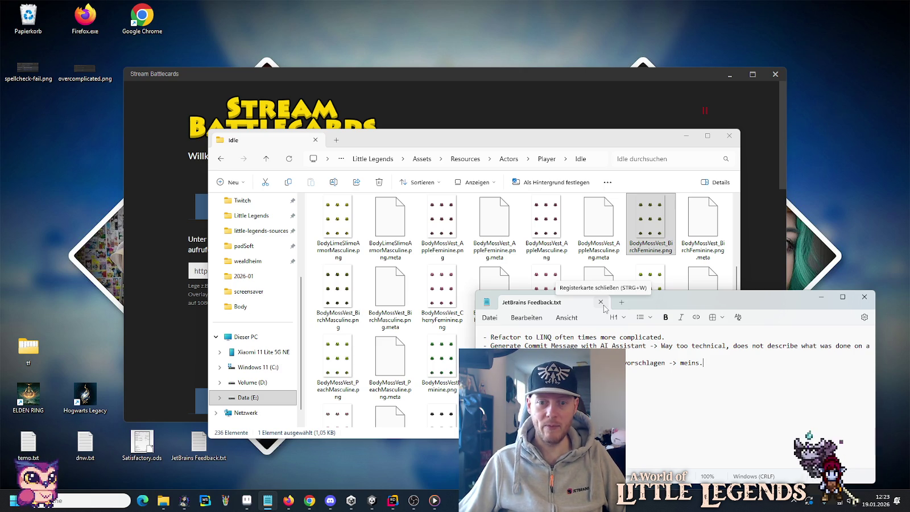
pyautogui.click(603, 306)
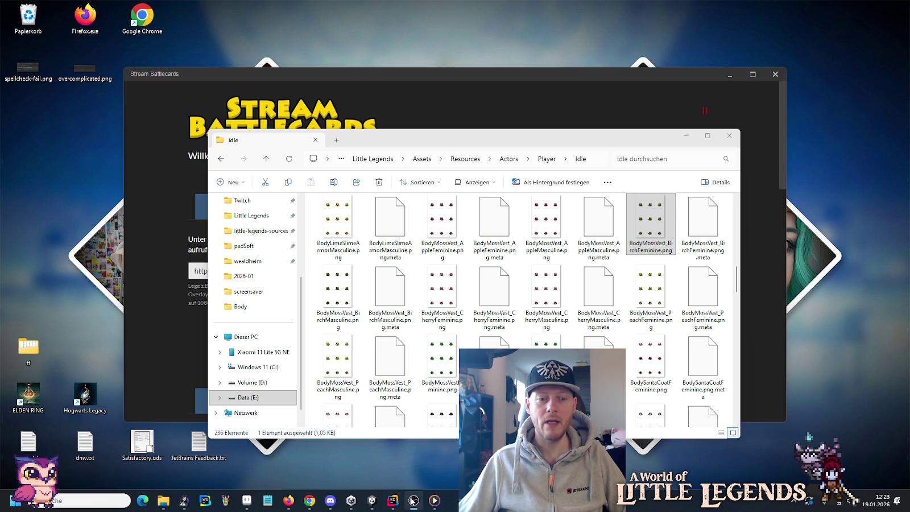
pyautogui.moveTo(391, 503)
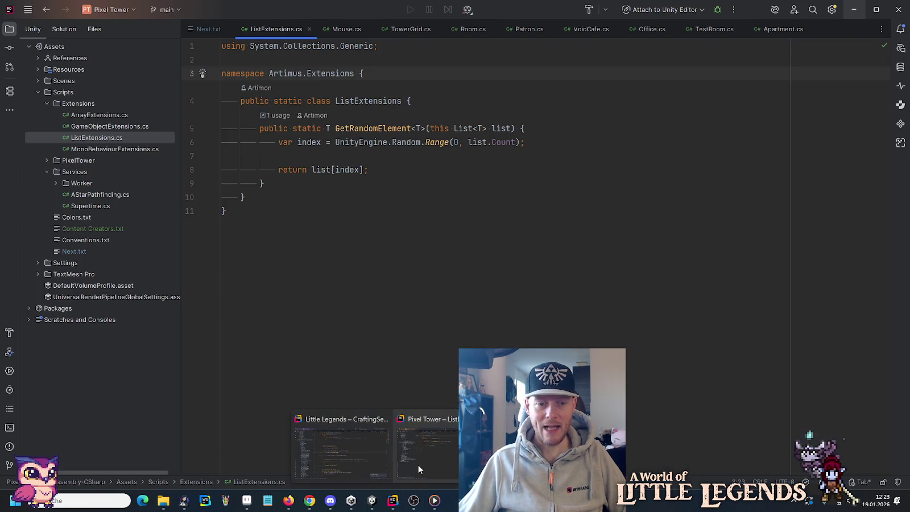
# Return to the Pixel Tower window, open Area.cs, collapse Extensions and Services, and expand Patron.
pyautogui.click(418, 465)
pyautogui.click(464, 306)
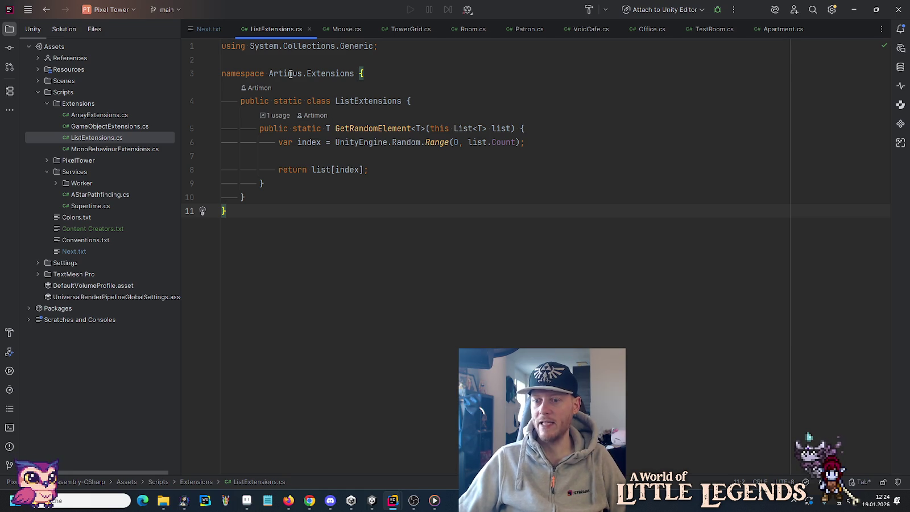
pyautogui.click(47, 159)
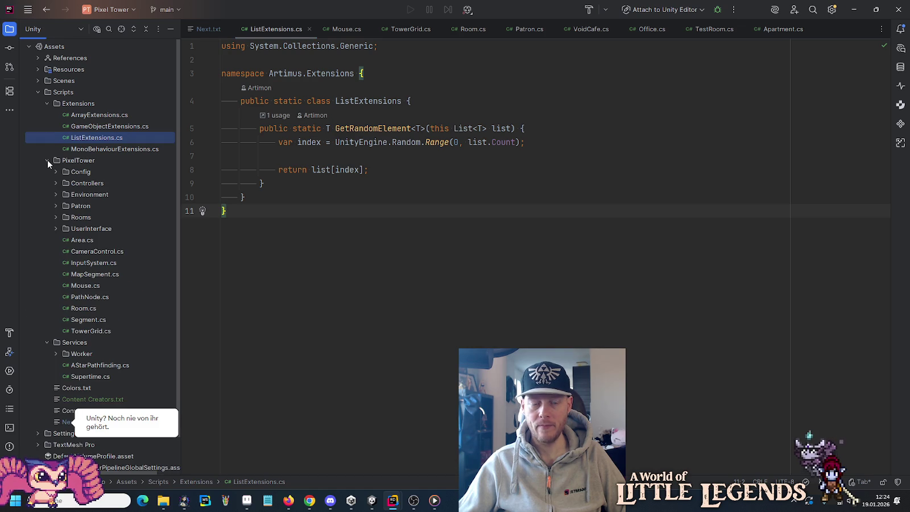
pyautogui.doubleClick(75, 241)
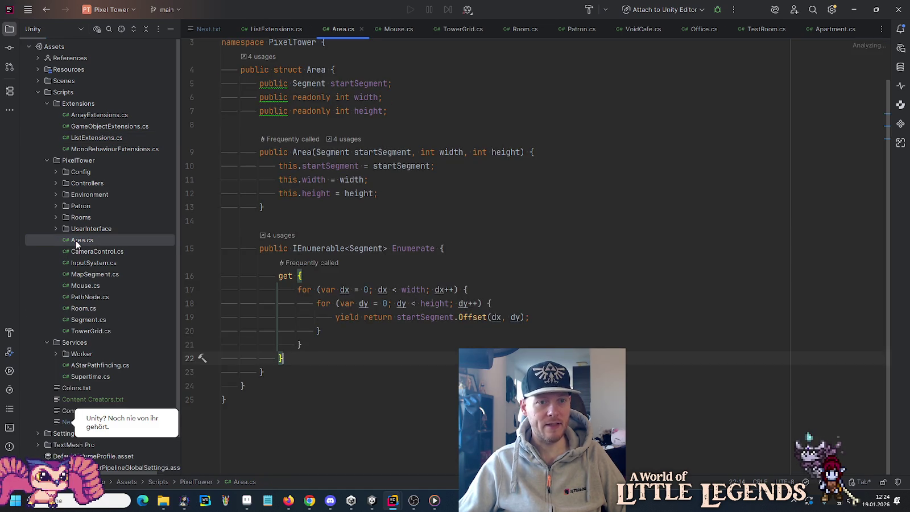
pyautogui.scroll(1, 293, 73)
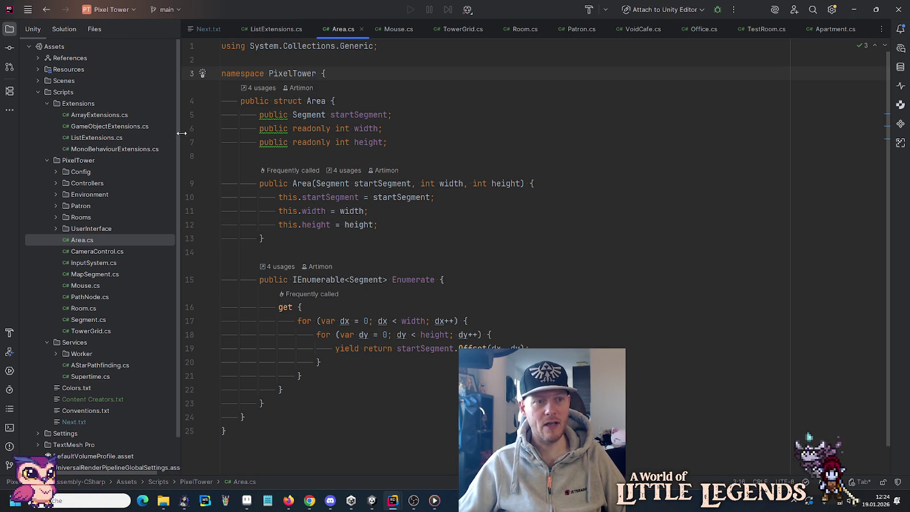
pyautogui.click(47, 104)
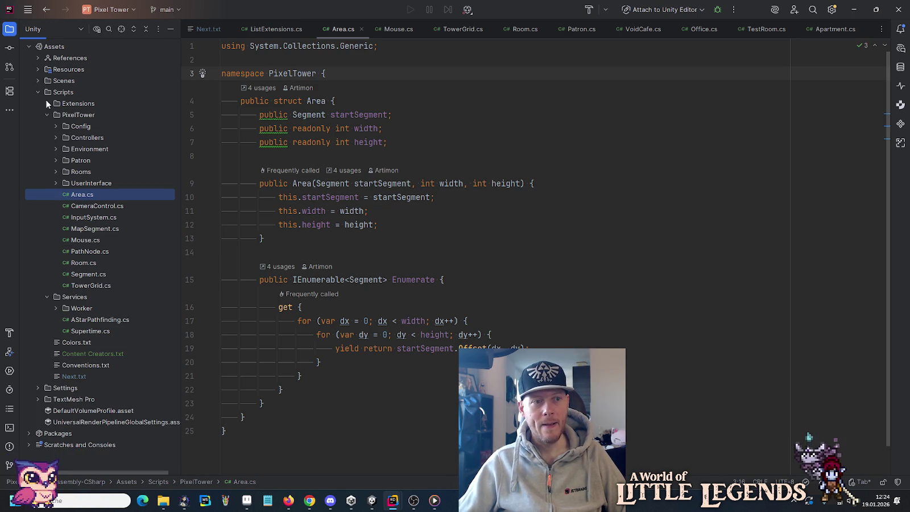
pyautogui.click(47, 297)
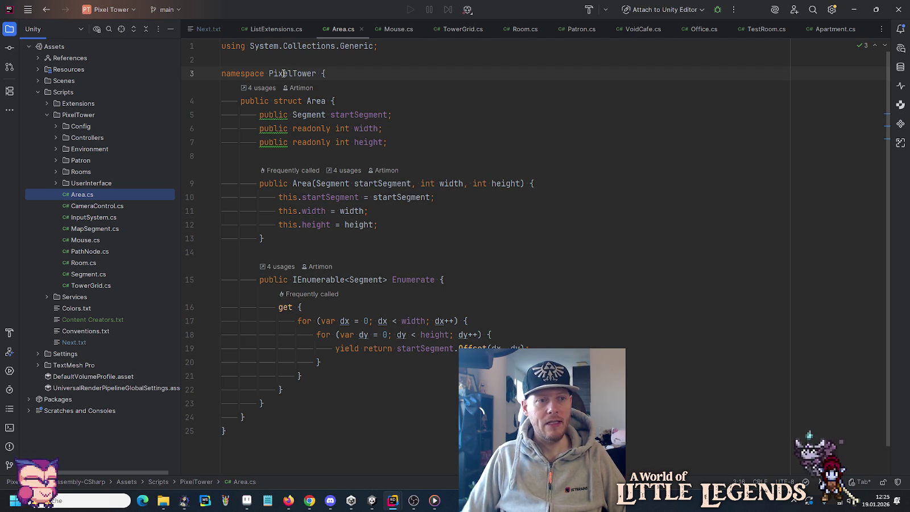
pyautogui.click(56, 160)
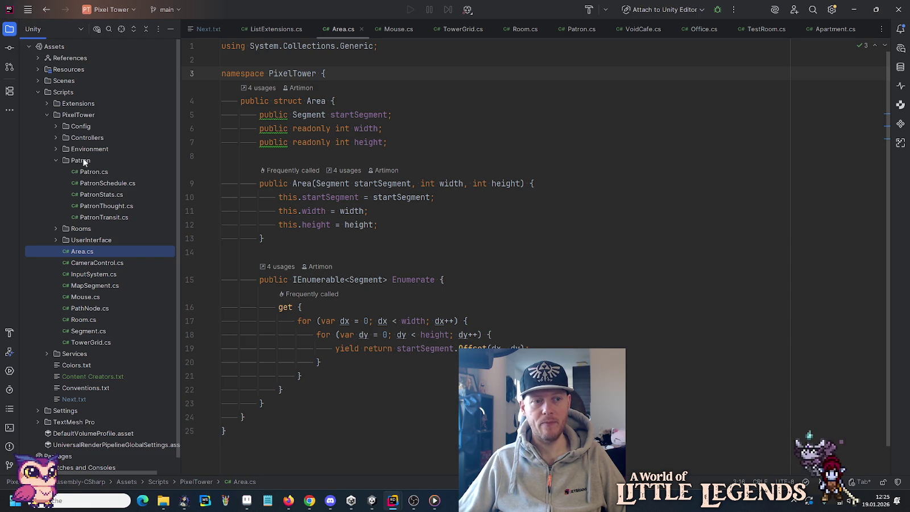
# Open Patron.cs and append .Patron to its PixelTower namespace.
pyautogui.doubleClick(92, 171)
pyautogui.scroll(10, 321, 114)
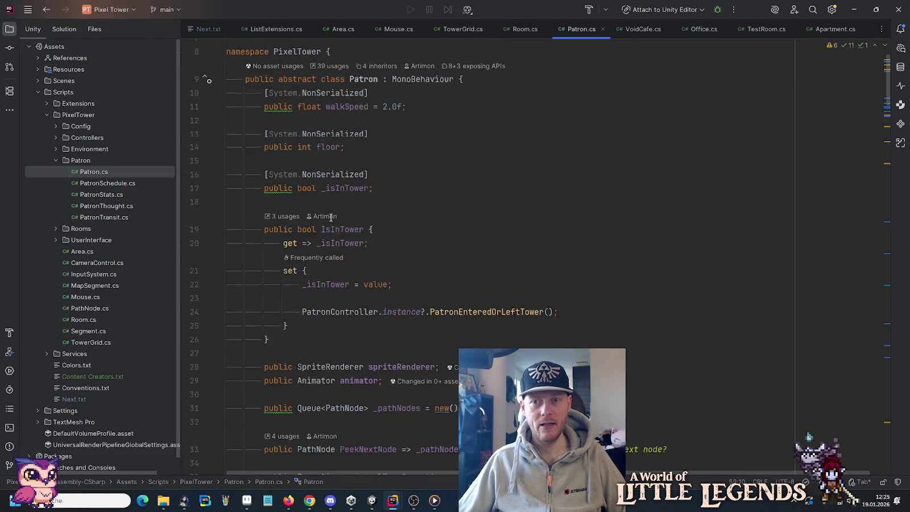
pyautogui.click(322, 73)
pyautogui.write('.Patron')
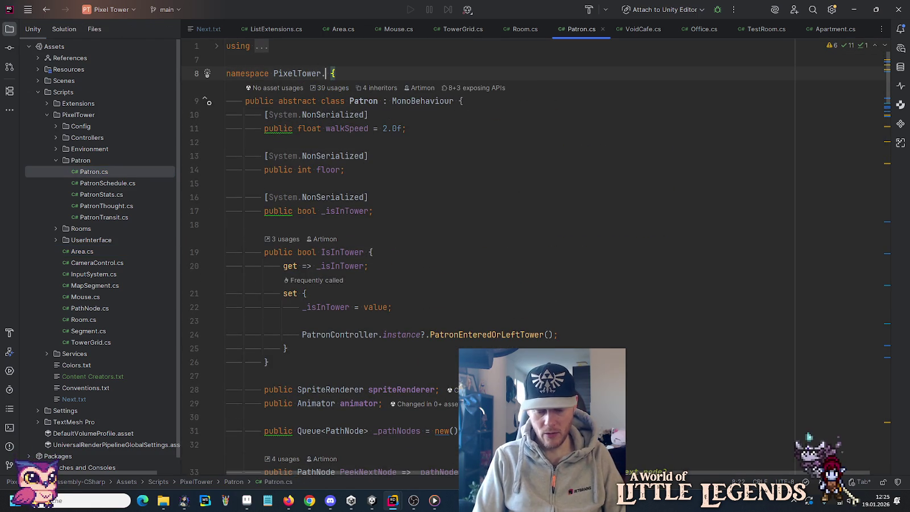
pyautogui.click(467, 166)
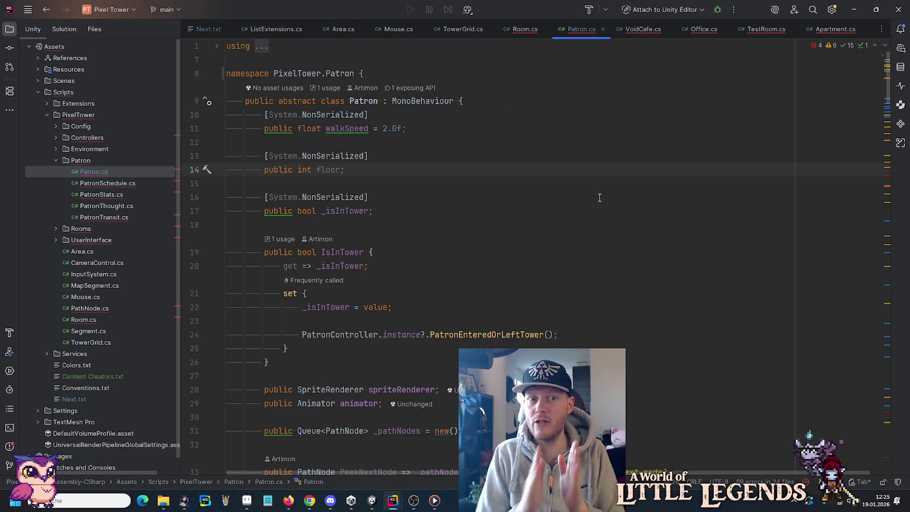
# Revert the namespace to plain PixelTower and collapse the Patron folder.
pyautogui.doubleClick(340, 73)
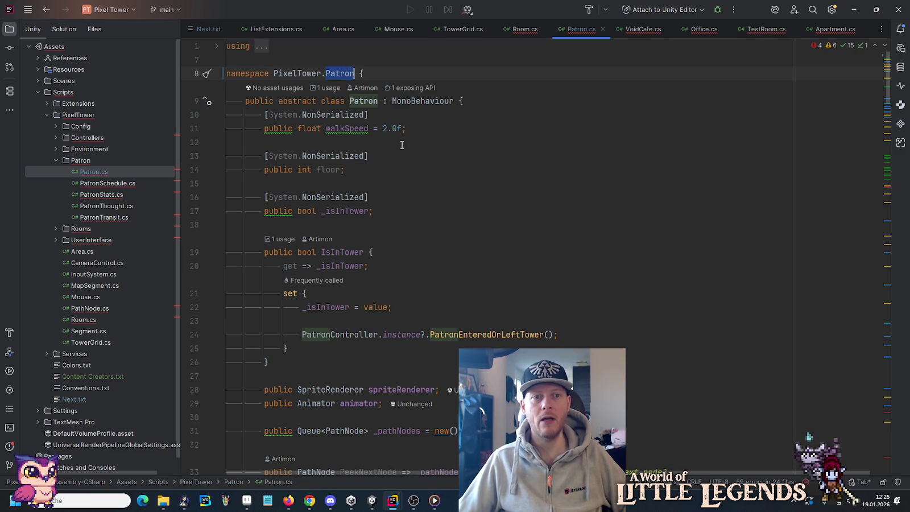
pyautogui.press('BackSpace')
pyautogui.press('BackSpace')
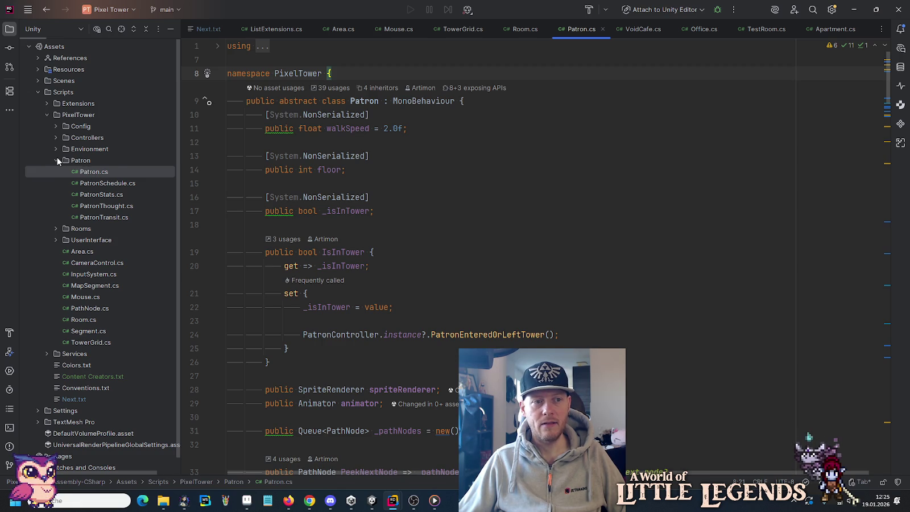
pyautogui.click(57, 158)
pyautogui.click(56, 149)
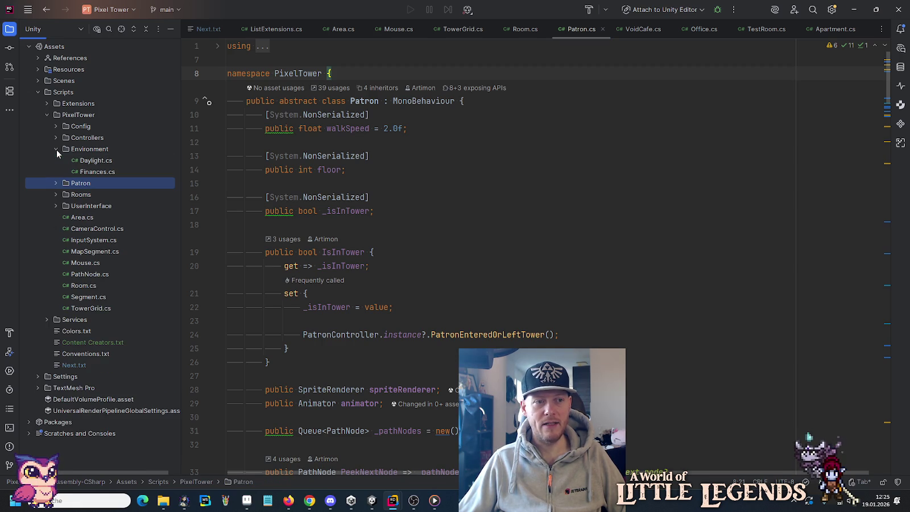
# Open Daylight.cs from the Environment folder, then bring the Unity editor forward.
pyautogui.click(84, 159)
pyautogui.doubleClick(84, 159)
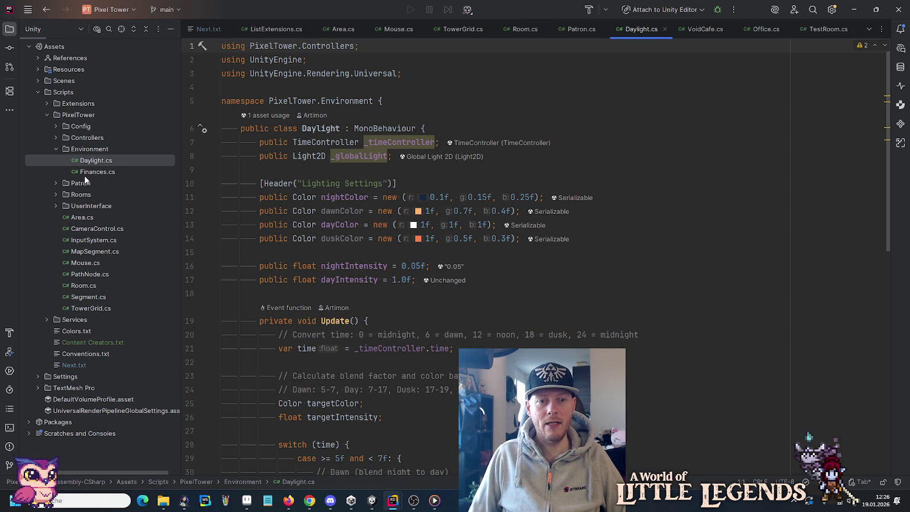
pyautogui.click(372, 500)
# Bring the Little Legends Rider window forward and collapse the Items folder.
pyautogui.moveTo(392, 500)
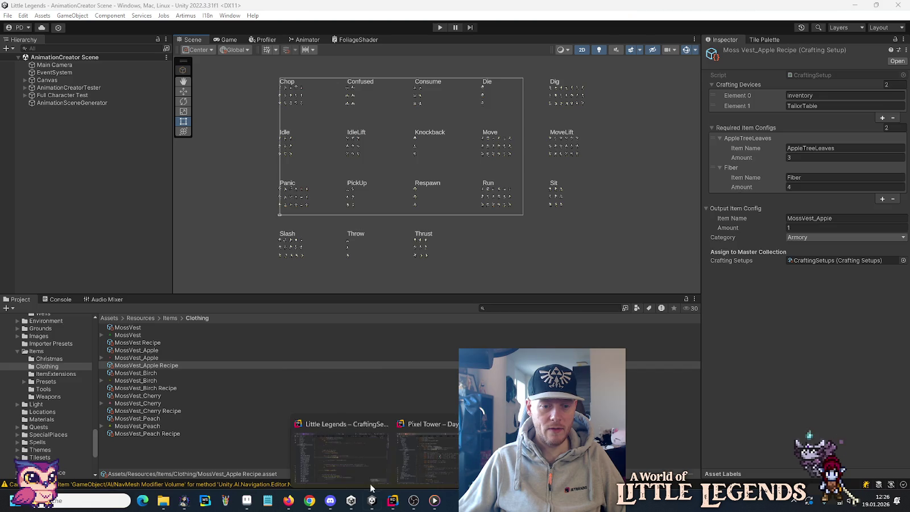
pyautogui.click(364, 439)
pyautogui.scroll(3, 147, 218)
pyautogui.scroll(3, 109, 193)
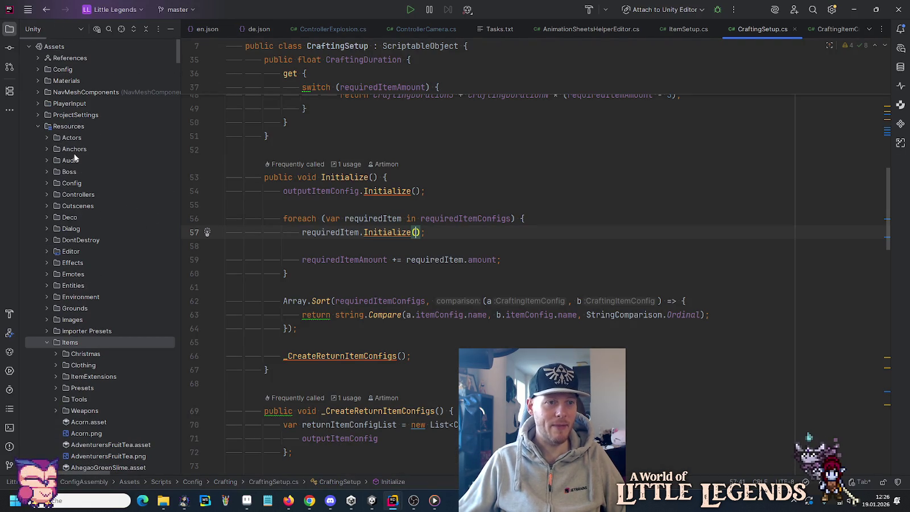
pyautogui.click(47, 342)
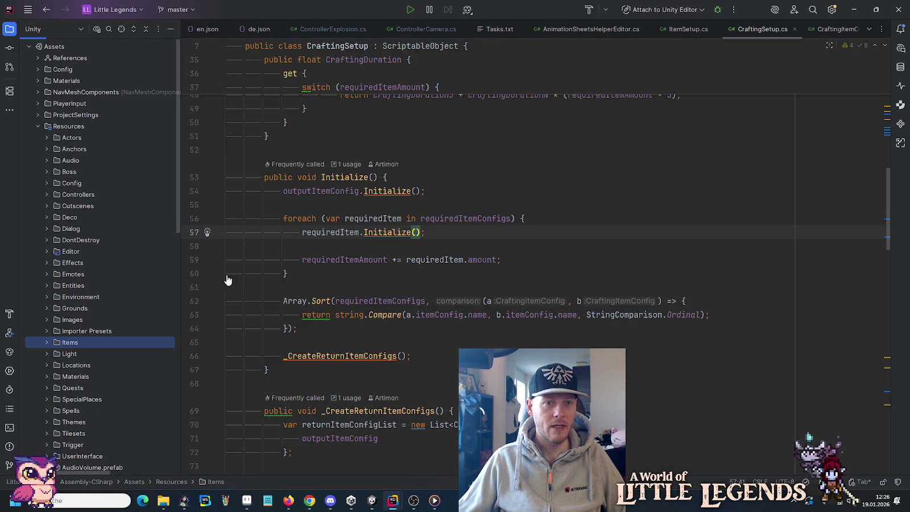
# Move the Tasks.txt tab after de.json and close the AnimationSheetsHelperEditor, ItemSetup and CraftingSetup tabs.
pyautogui.moveTo(503, 31); pyautogui.dragTo(332, 33)
pyautogui.middleClick(574, 28)
pyautogui.middleClick(574, 28)
pyautogui.middleClick(574, 28)
pyautogui.middleClick(574, 28)
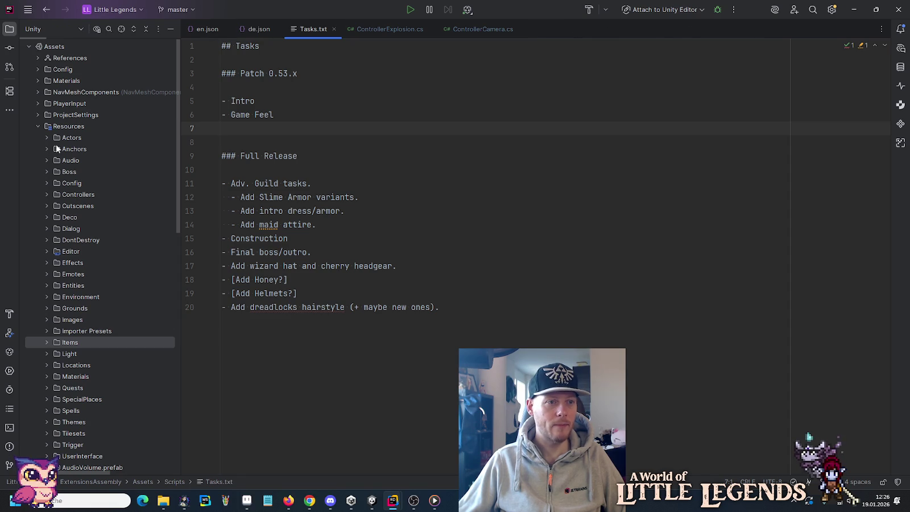
# Collapse the Resources folder and expand the Scripts/Editor folder.
pyautogui.click(39, 127)
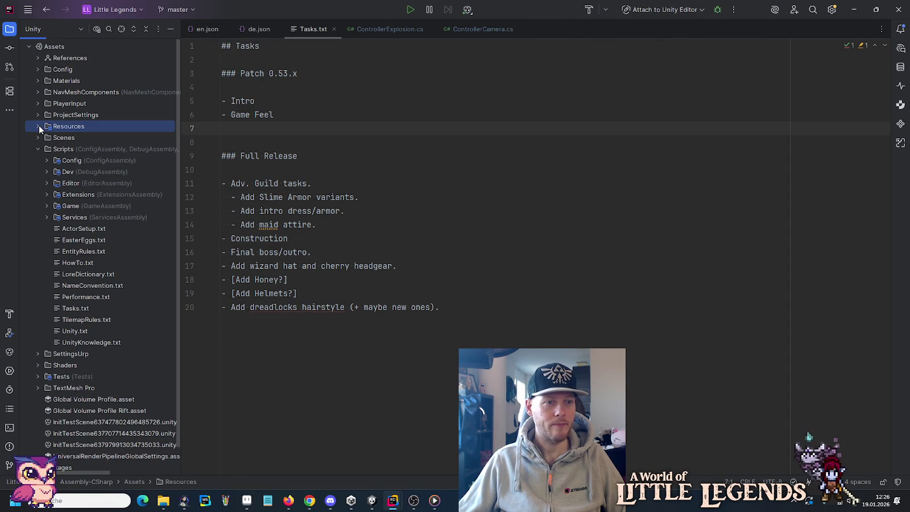
pyautogui.click(45, 182)
pyautogui.scroll(-5, 54, 225)
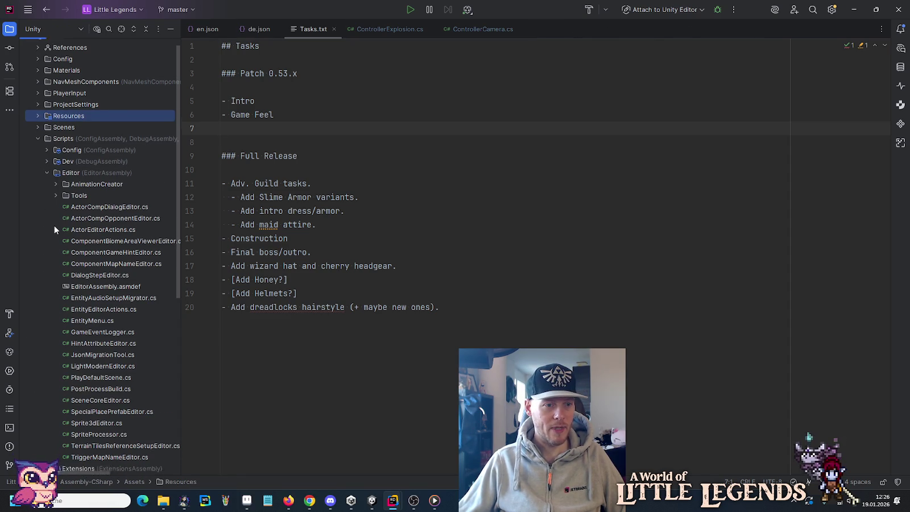
pyautogui.scroll(3, 55, 226)
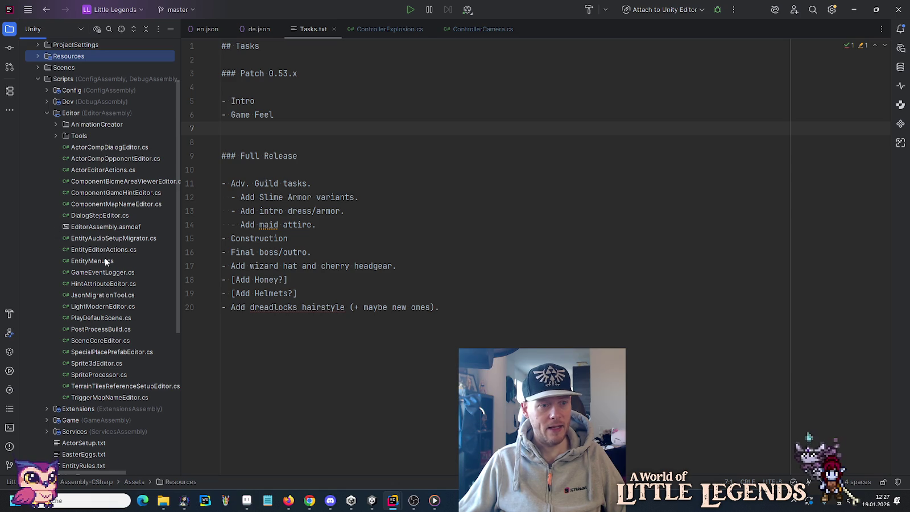
pyautogui.doubleClick(115, 375)
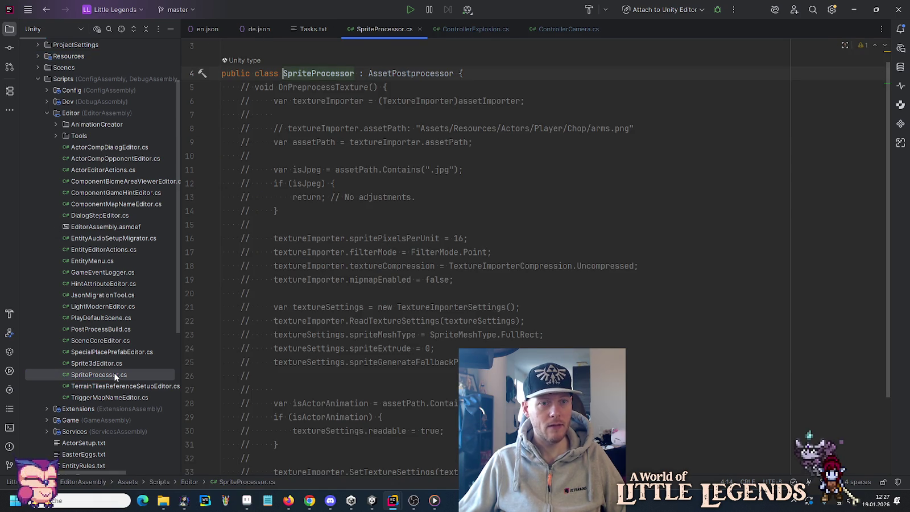
pyautogui.middleClick(380, 30)
pyautogui.doubleClick(90, 147)
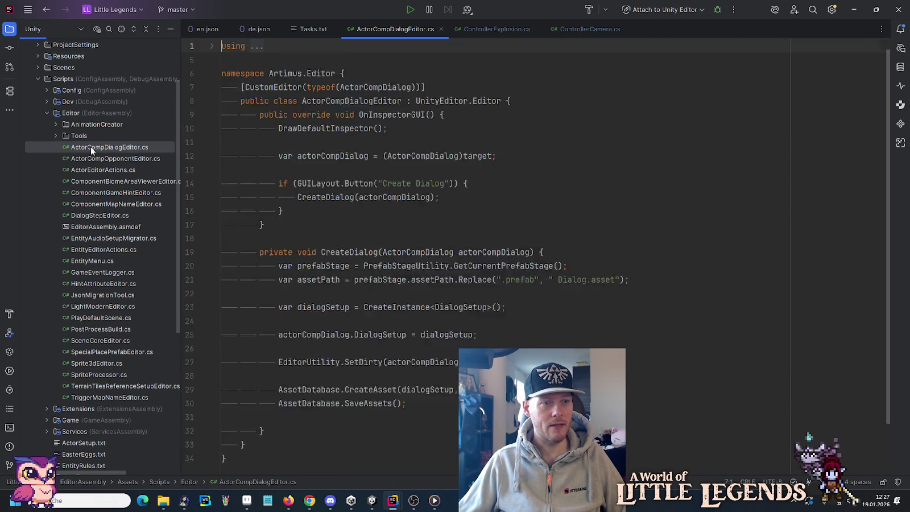
pyautogui.click(271, 114)
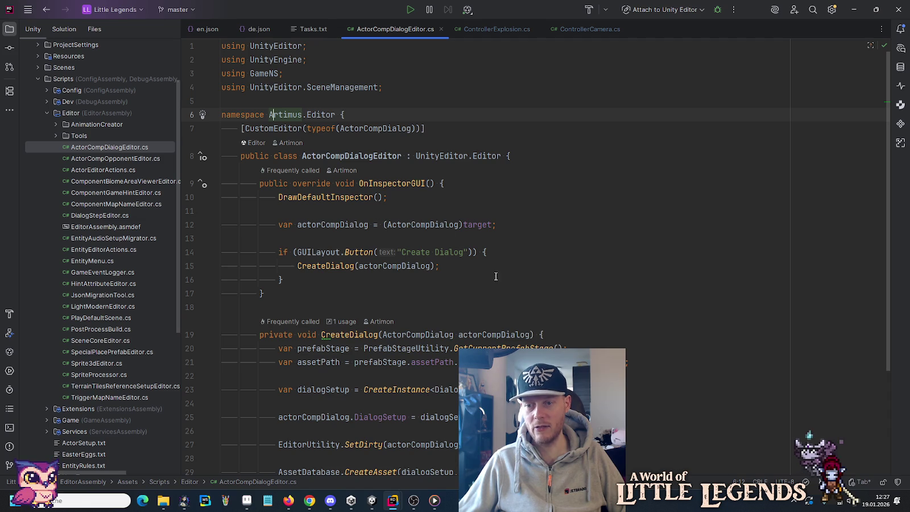
pyautogui.moveTo(400, 337)
pyautogui.click(316, 114)
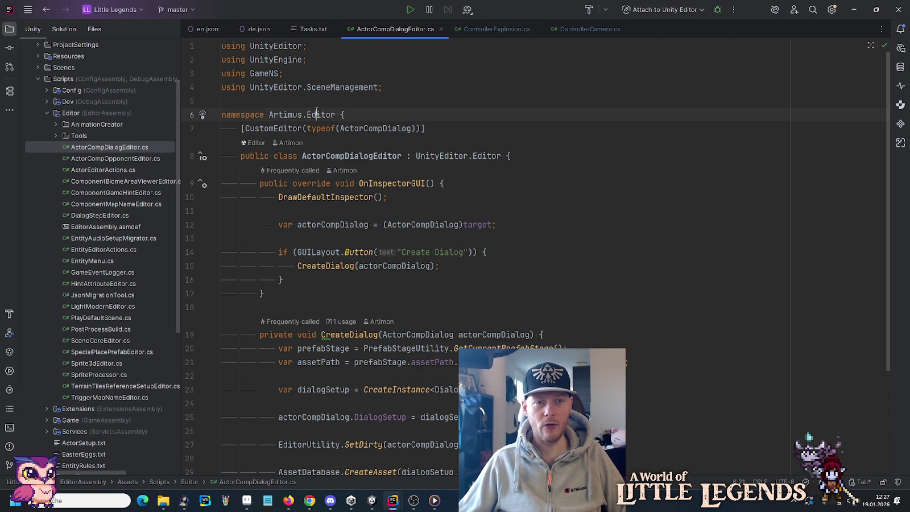
pyautogui.click(455, 155)
pyautogui.click(490, 155)
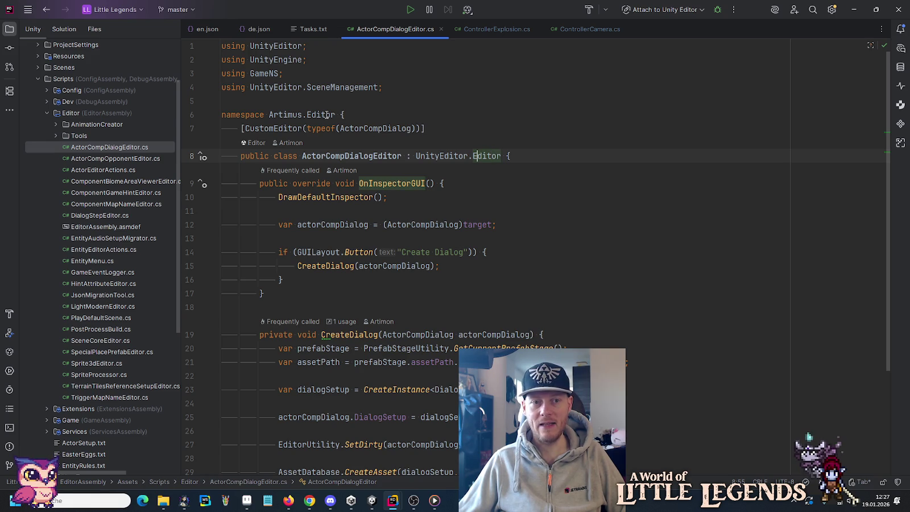
pyautogui.click(326, 115)
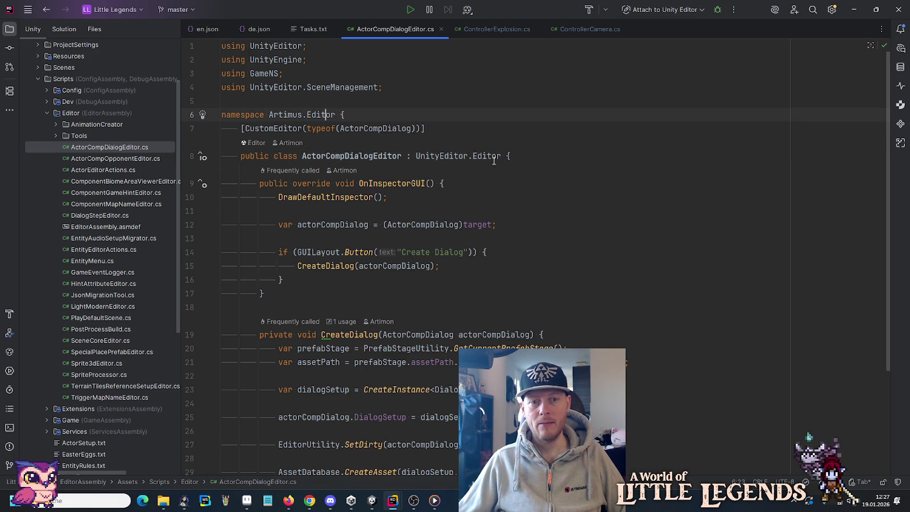
pyautogui.moveTo(501, 157); pyautogui.dragTo(416, 157)
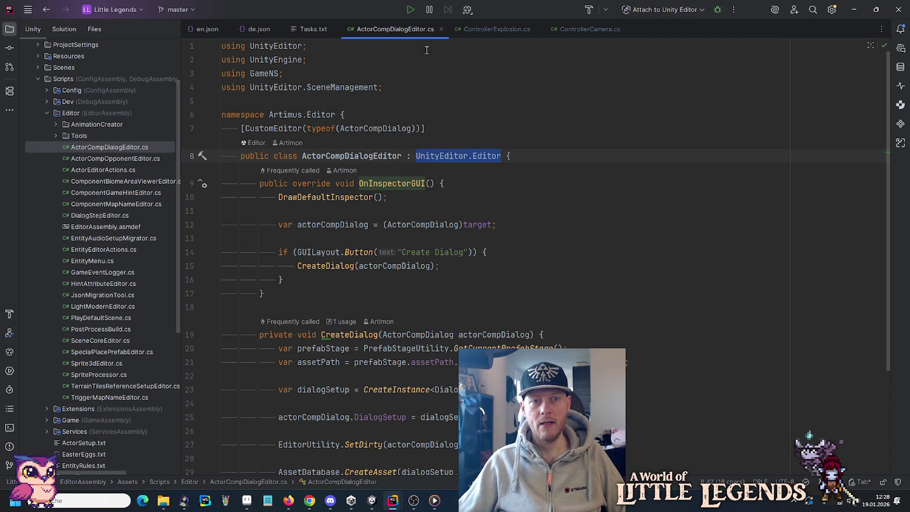
pyautogui.click(440, 29)
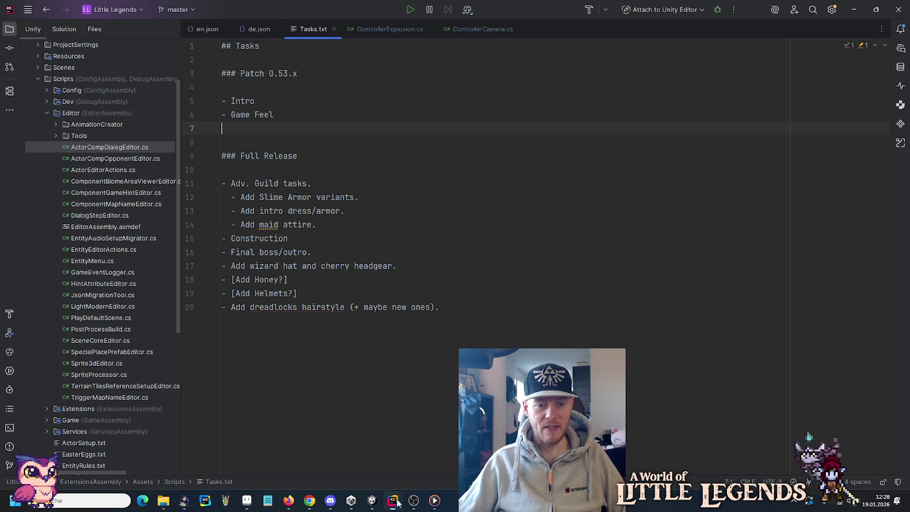
# Return to the Pixel Tower window and close the extra script tabs, including Mouse, Area and ListExtensions.
pyautogui.moveTo(394, 502)
pyautogui.click(421, 454)
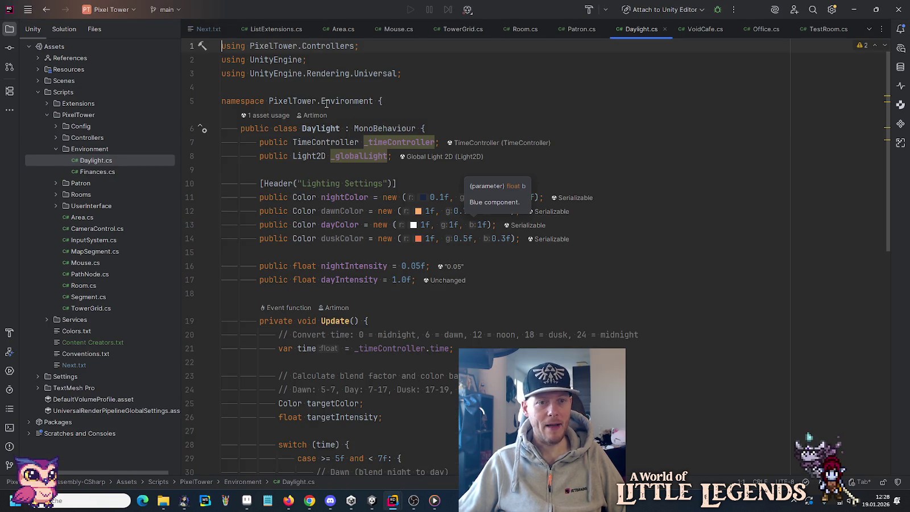
pyautogui.middleClick(453, 29)
pyautogui.middleClick(458, 29)
pyautogui.middleClick(461, 27)
pyautogui.middleClick(464, 28)
pyautogui.middleClick(466, 28)
pyautogui.middleClick(469, 27)
pyautogui.middleClick(469, 26)
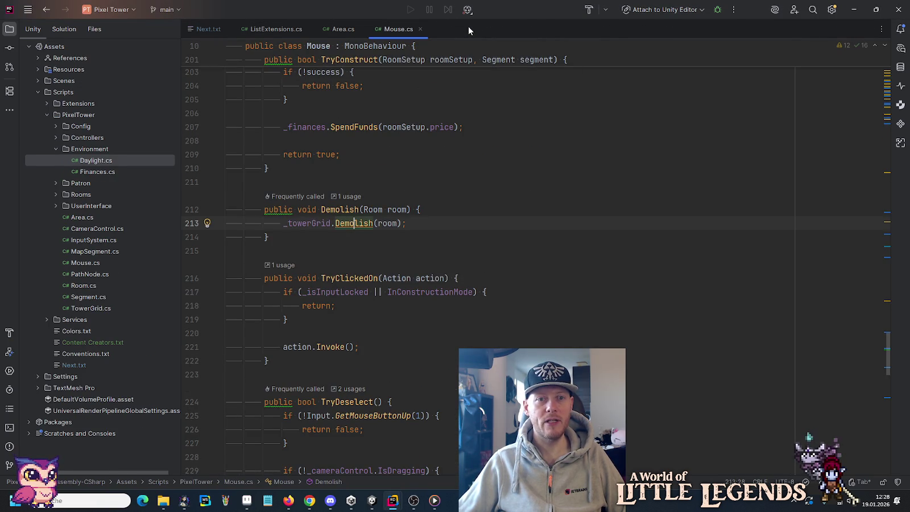
pyautogui.middleClick(398, 28)
pyautogui.middleClick(340, 27)
pyautogui.middleClick(286, 27)
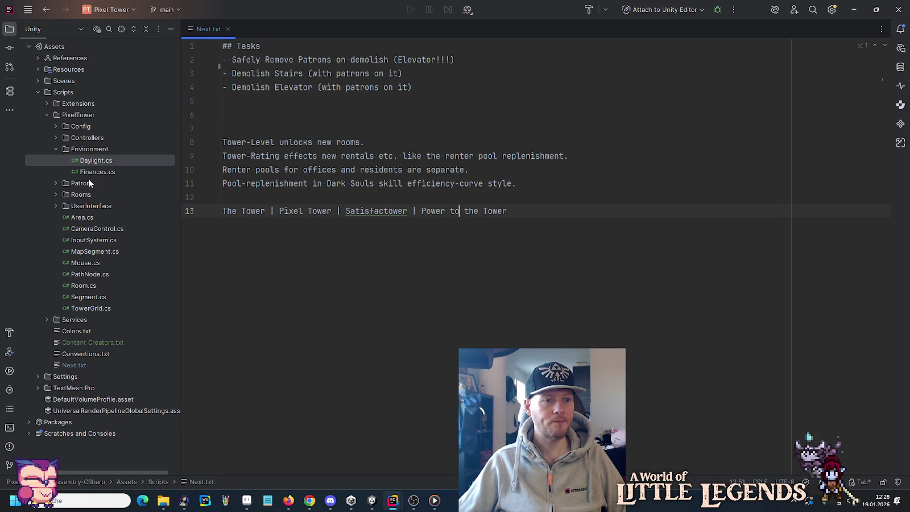
# Open Patron.cs and change its namespace to PixelTower.Patron.
pyautogui.click(55, 149)
pyautogui.click(55, 160)
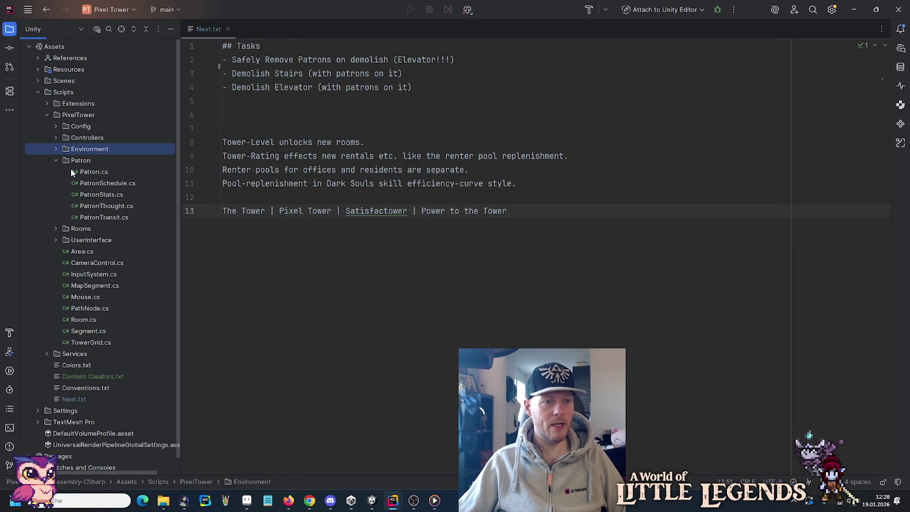
pyautogui.doubleClick(70, 170)
pyautogui.write('.Patron')
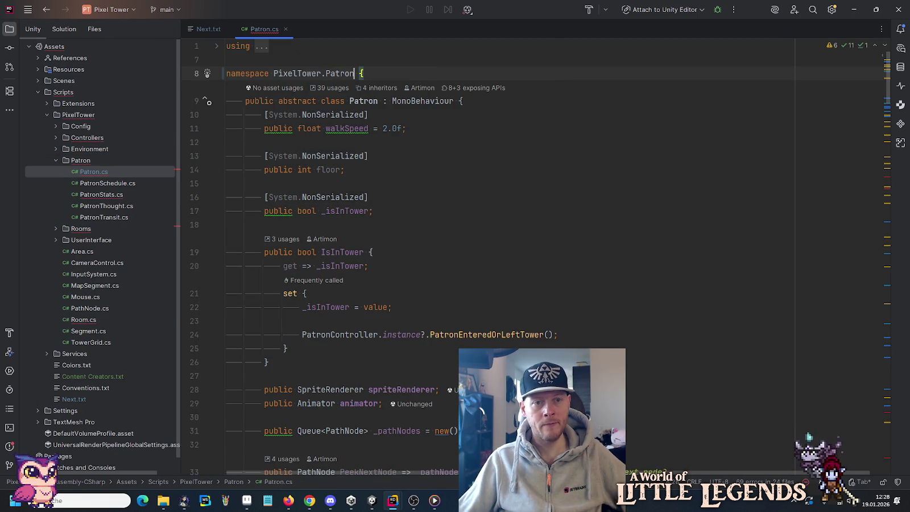
pyautogui.click(443, 170)
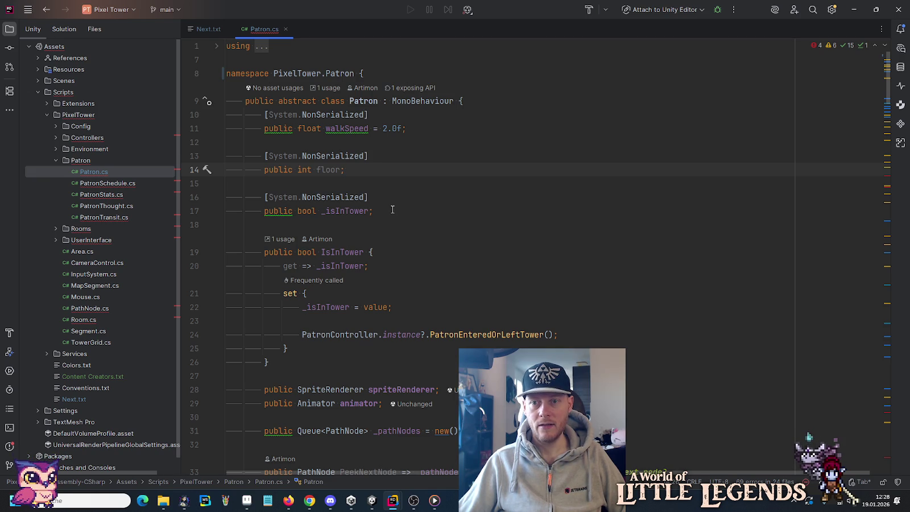
# Follow the resulting error to PathNode's Enter method and open its definition.
pyautogui.scroll(-3, 392, 210)
pyautogui.click(890, 420)
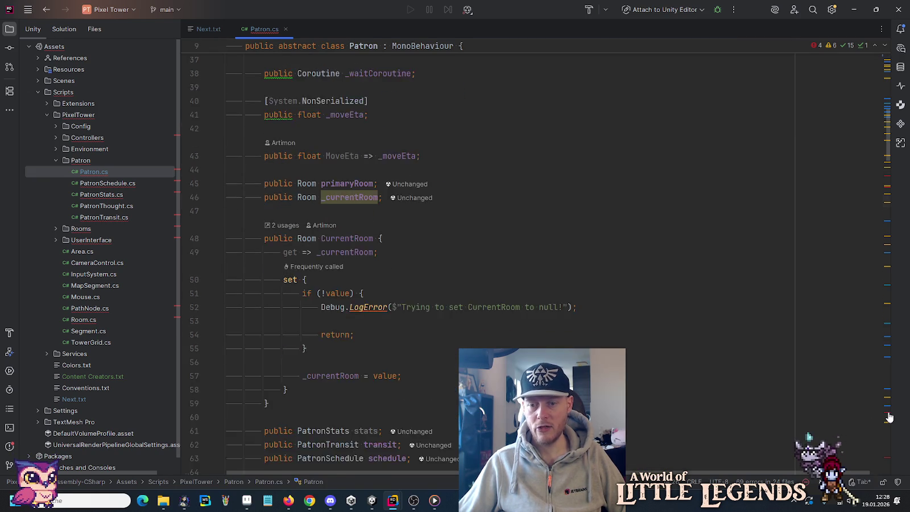
pyautogui.moveTo(397, 201)
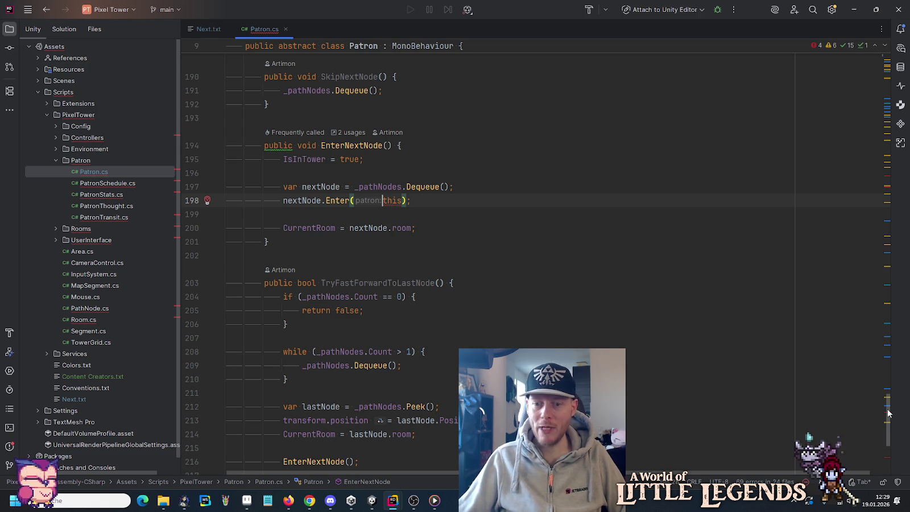
pyautogui.moveTo(889, 414)
pyautogui.mouseDown()
pyautogui.moveTo(888, 428)
pyautogui.moveTo(879, 165)
pyautogui.mouseUp()
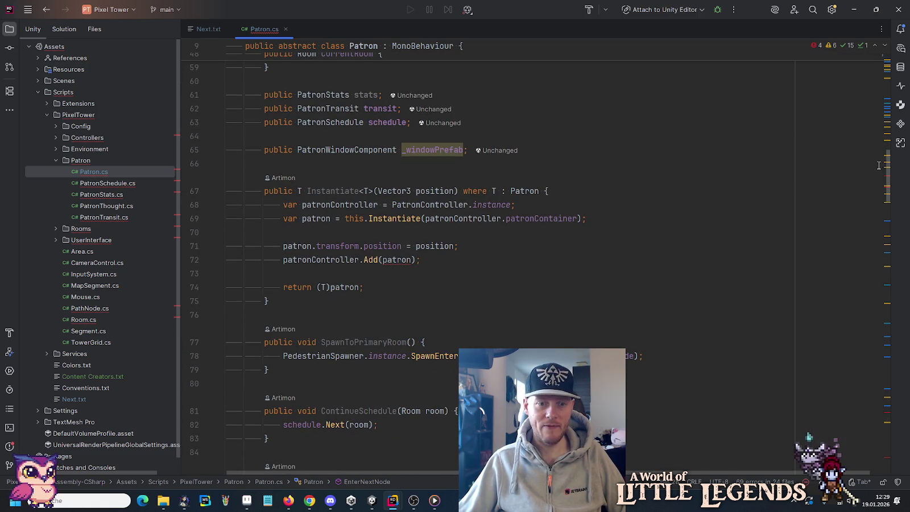
pyautogui.moveTo(885, 169); pyautogui.dragTo(885, 409)
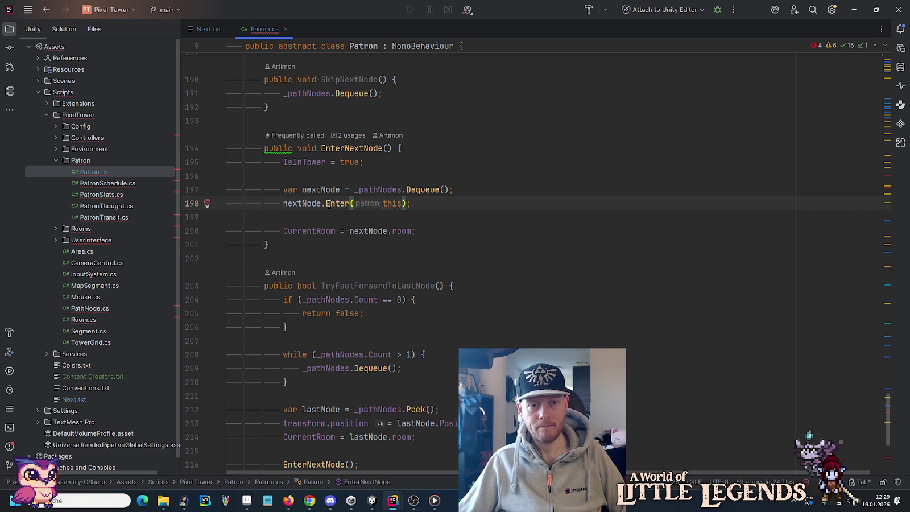
pyautogui.moveTo(332, 203)
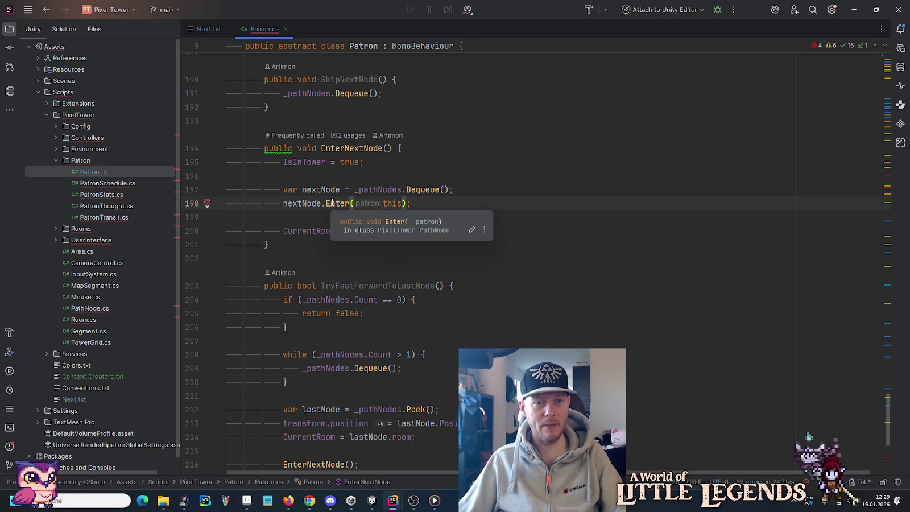
pyautogui.keyDown('ctrl'); pyautogui.click(332, 203); pyautogui.keyUp('ctrl')
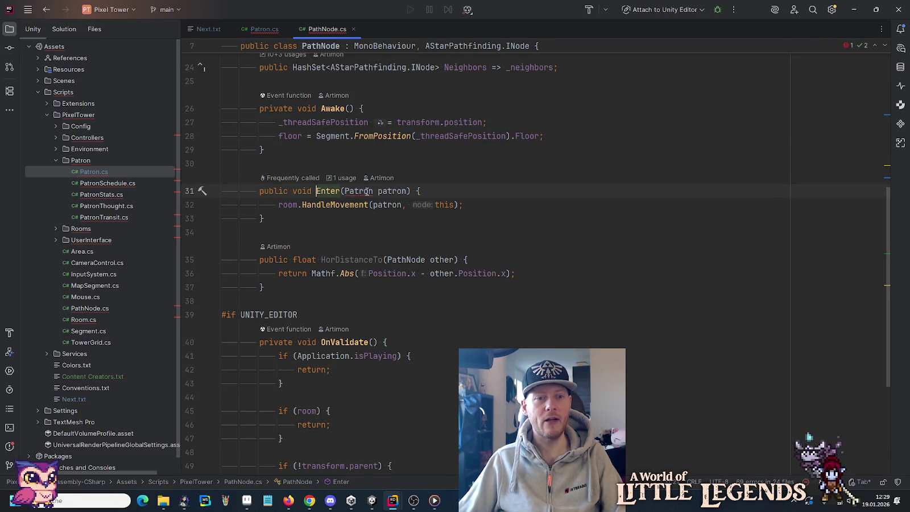
# Simplify Enter's parameter type in PathNode.cs from Patron.Patron to plain Patron.
pyautogui.click(345, 192)
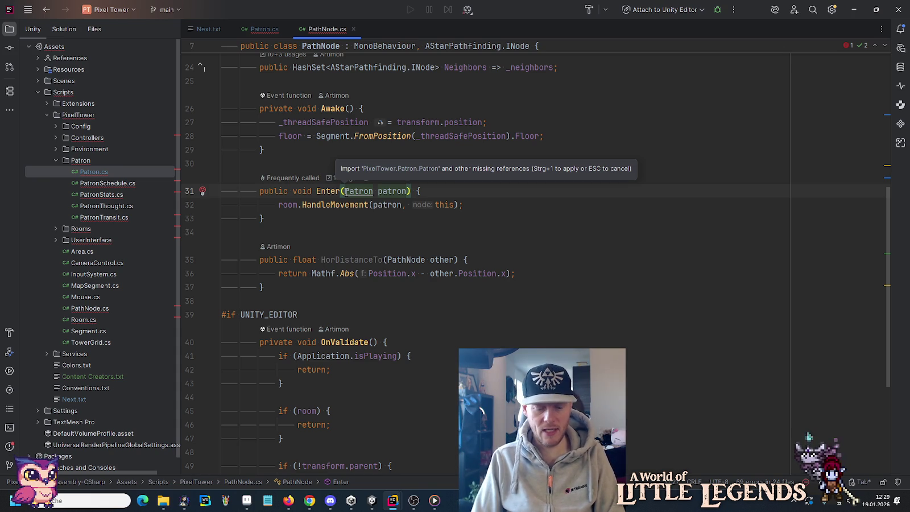
pyautogui.hotkey('ctrl', '1')
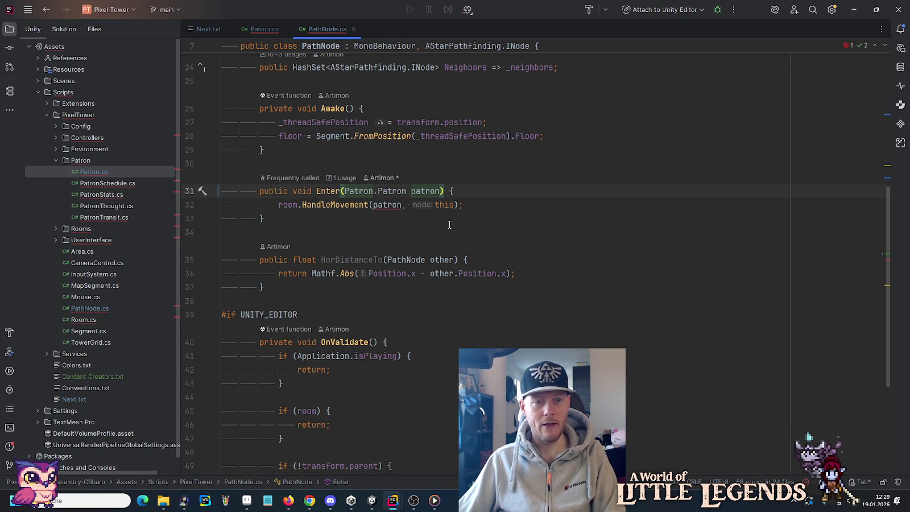
pyautogui.click(451, 226)
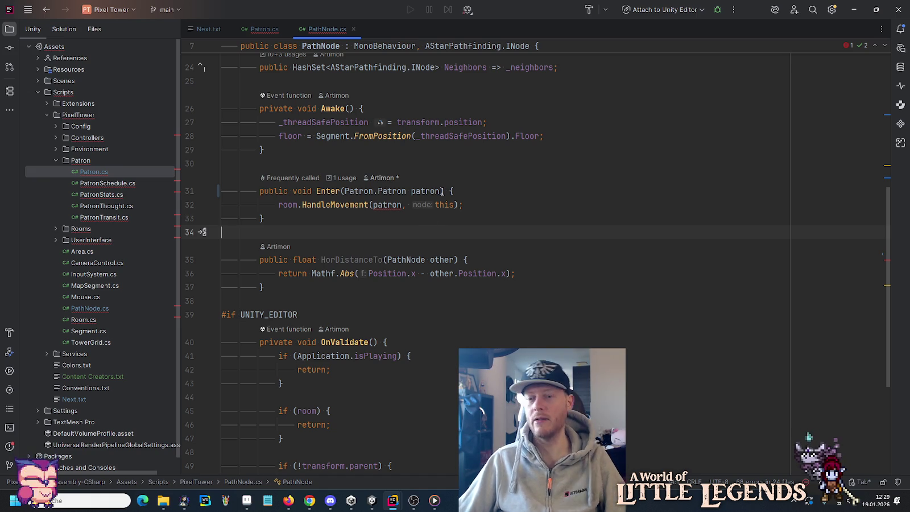
pyautogui.moveTo(442, 192)
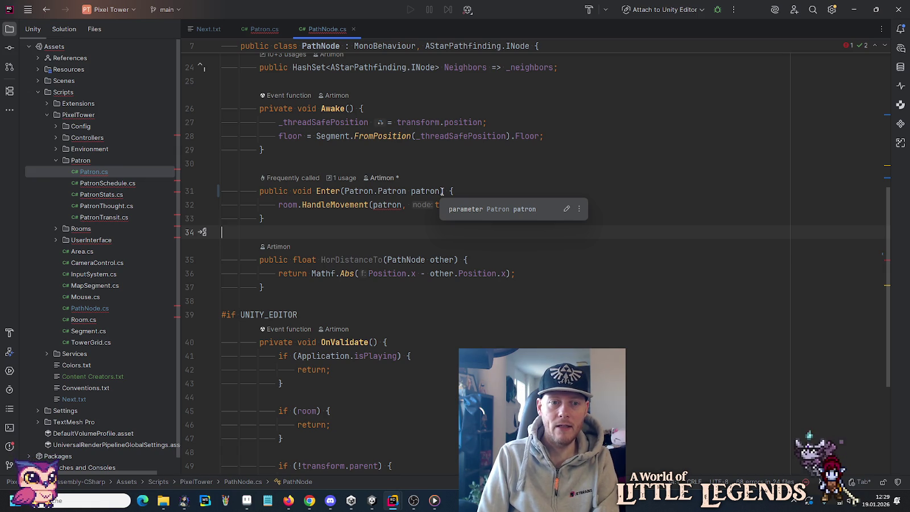
pyautogui.doubleClick(372, 191)
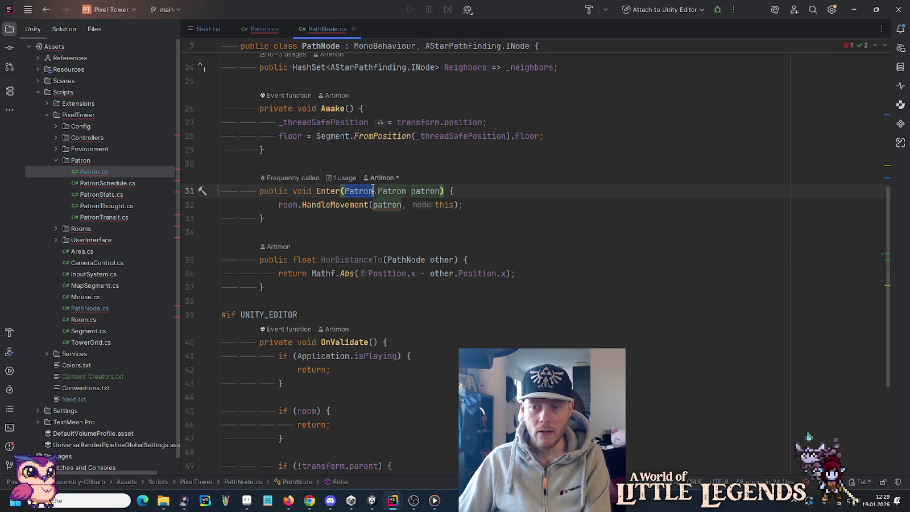
pyautogui.press('Delete')
pyautogui.press('Delete')
pyautogui.click(427, 191)
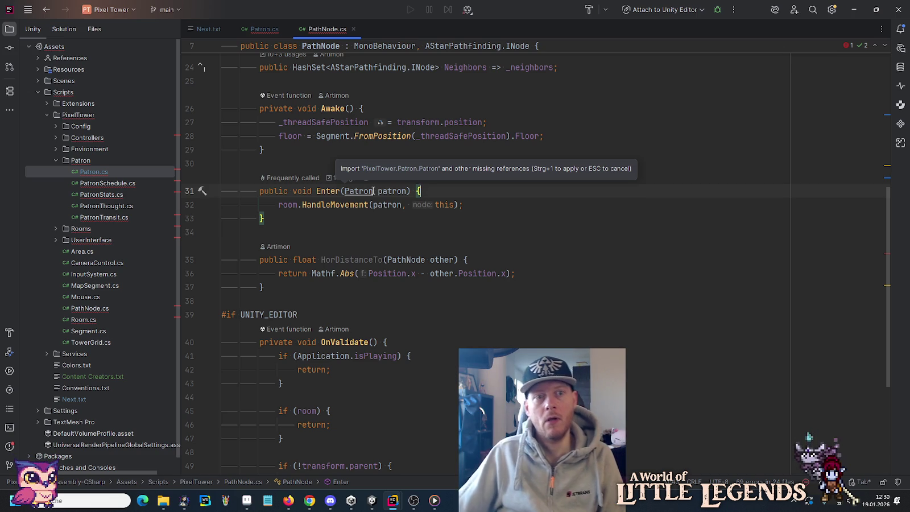
pyautogui.click(261, 30)
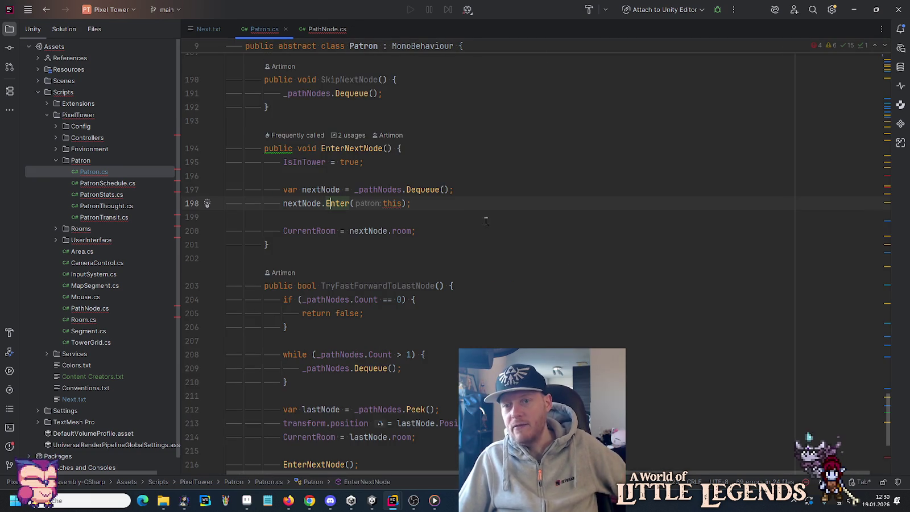
# Roll back the namespace line in Patron.cs from PixelTower.Patron to PixelTower.
pyautogui.scroll(20, 721, 89)
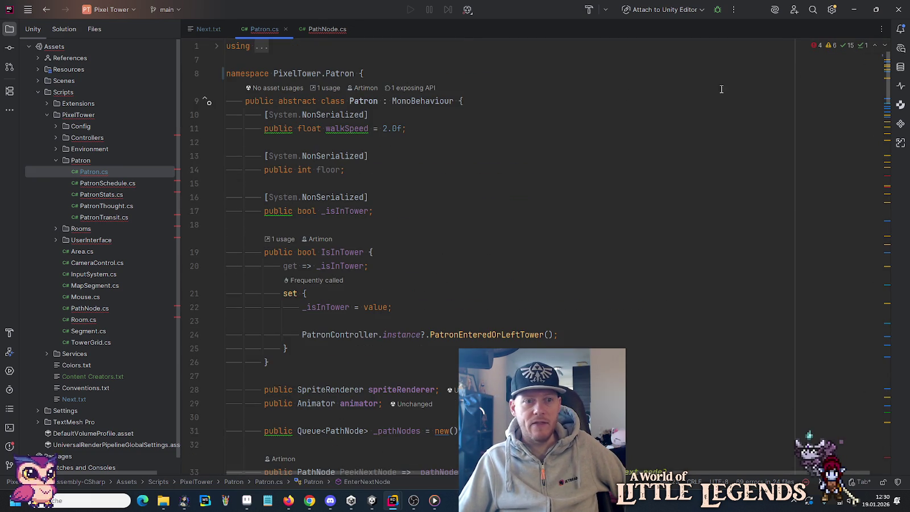
pyautogui.click(225, 76)
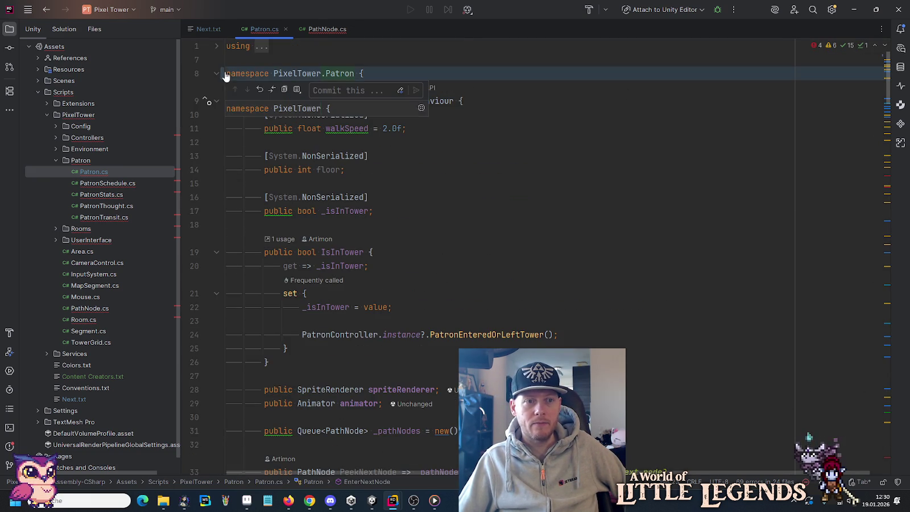
pyautogui.click(259, 89)
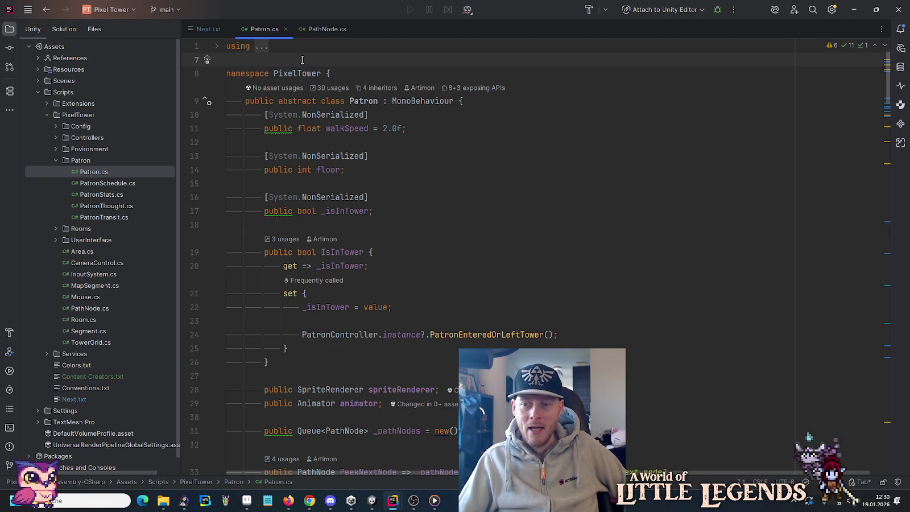
pyautogui.click(350, 74)
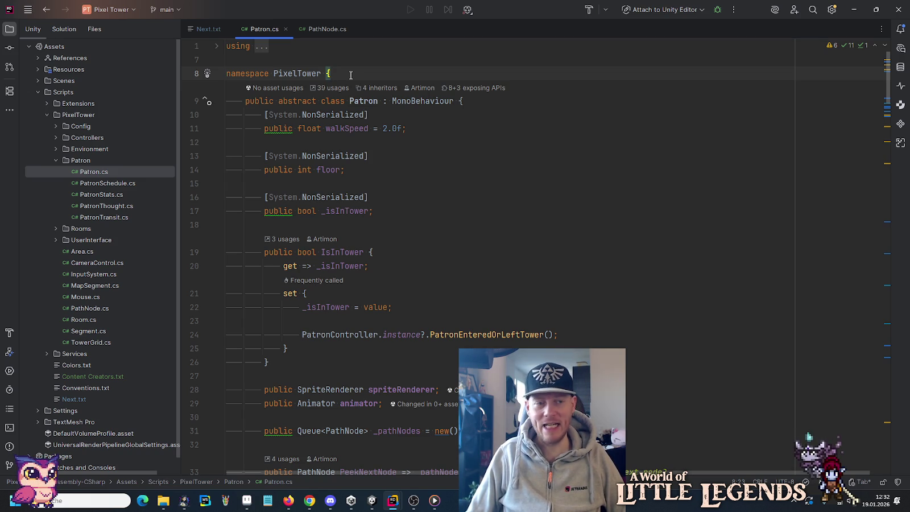
# Close Patron.cs and PathNode.cs, then show ControllerCamera.cs in the Little Legends project.
pyautogui.click(286, 29)
pyautogui.click(296, 28)
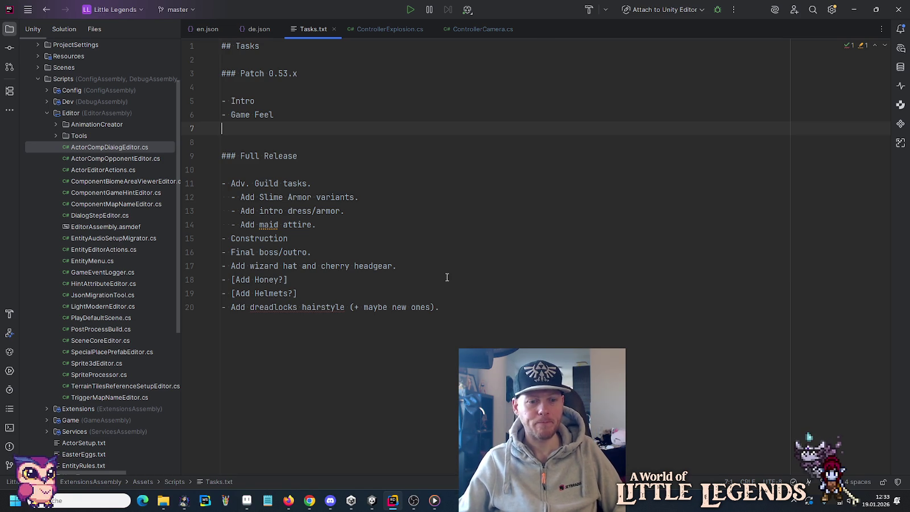
pyautogui.moveTo(372, 500)
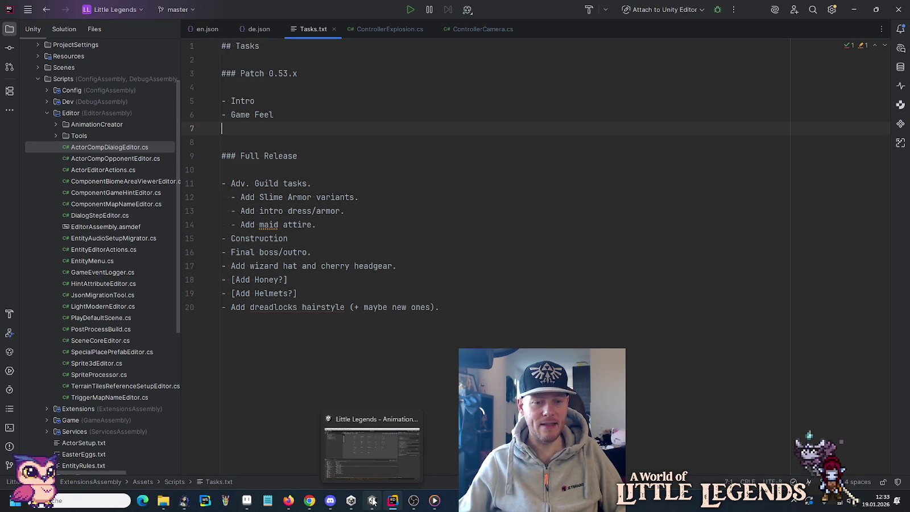
pyautogui.click(409, 265)
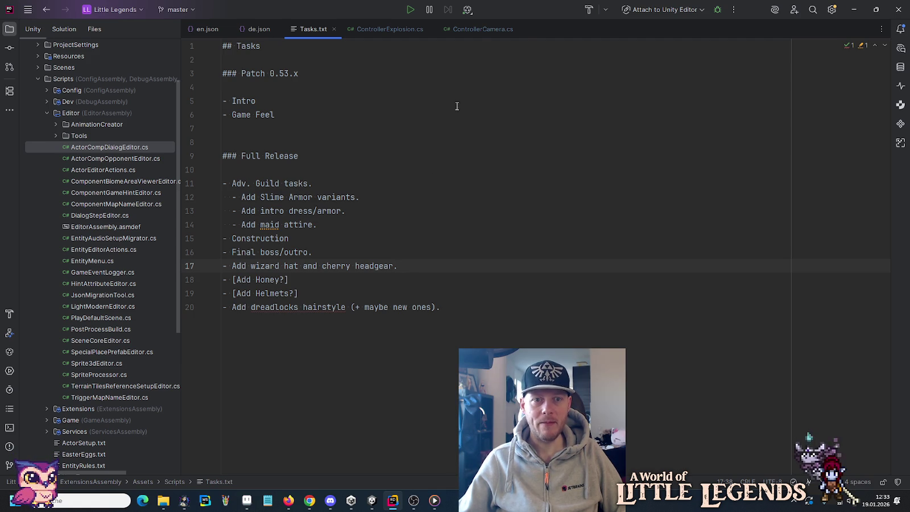
pyautogui.click(481, 30)
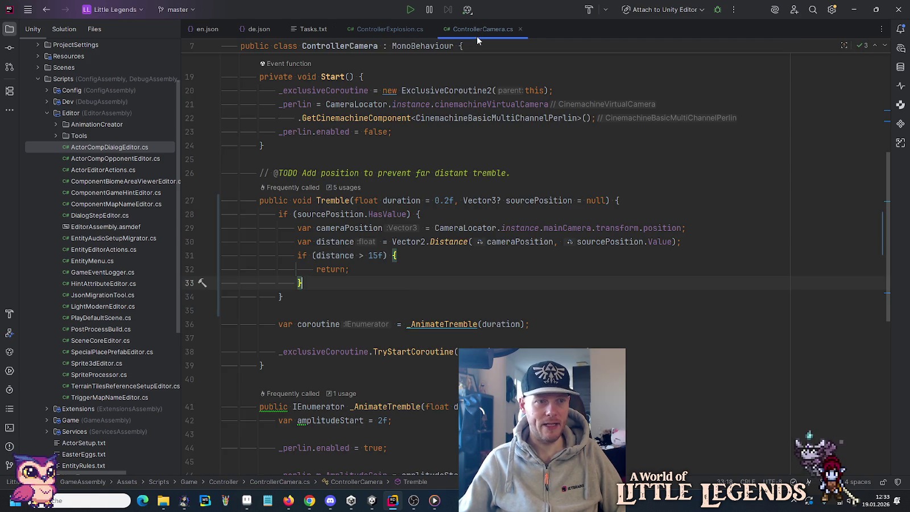
# Review the pending changes and list every call to ControllerCamera's Tremble method.
pyautogui.click(9, 48)
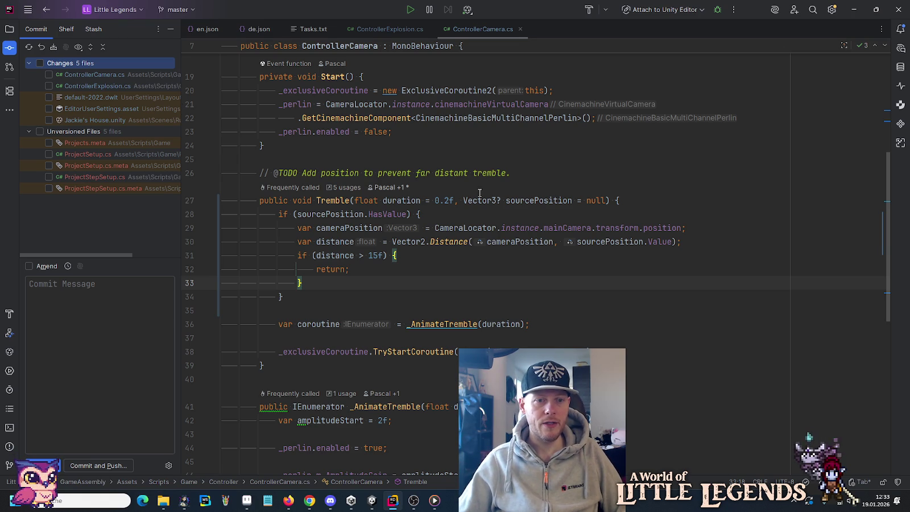
pyautogui.click(341, 201)
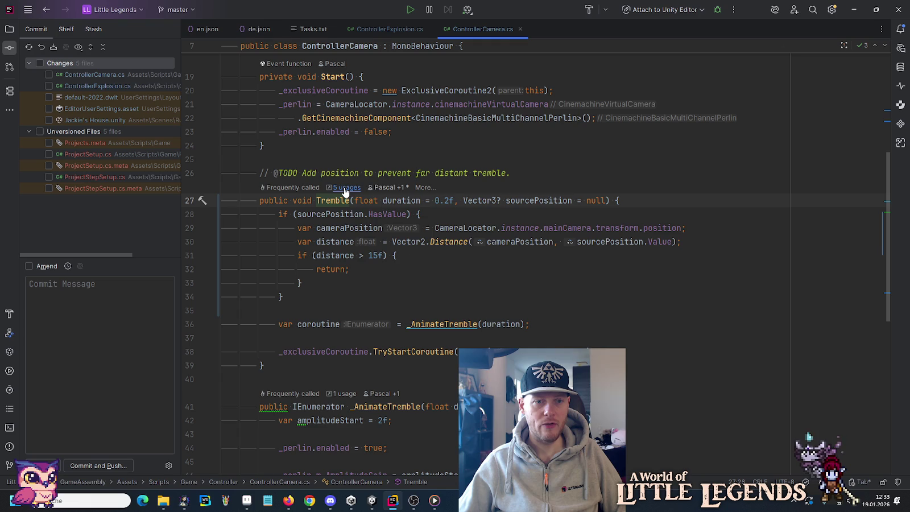
pyautogui.click(344, 188)
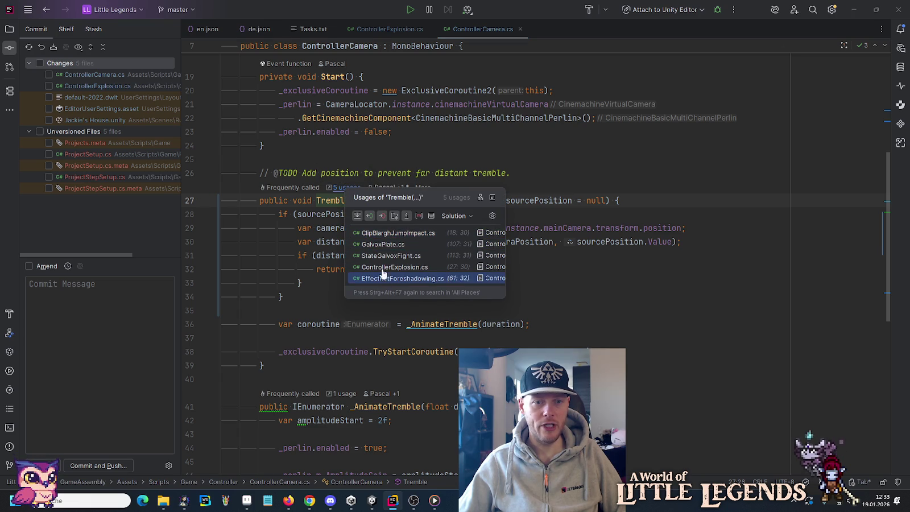
pyautogui.click(302, 282)
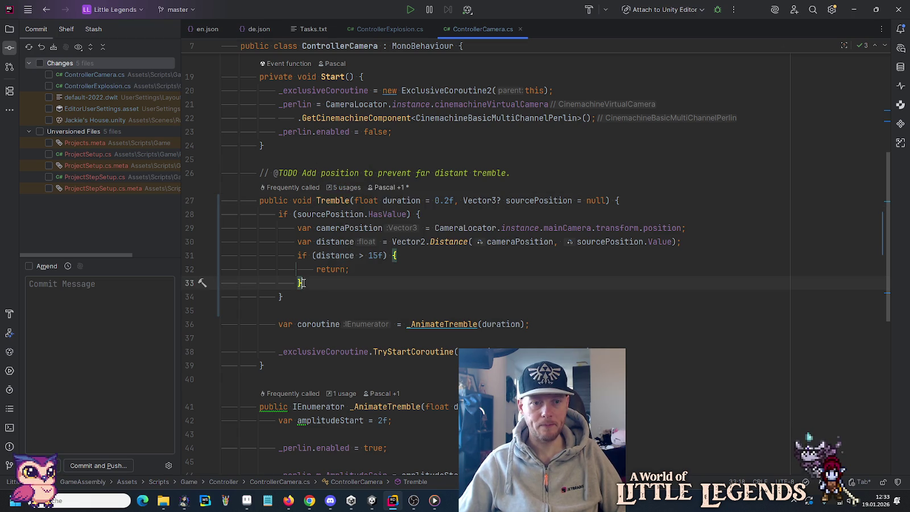
pyautogui.scroll(3, 314, 266)
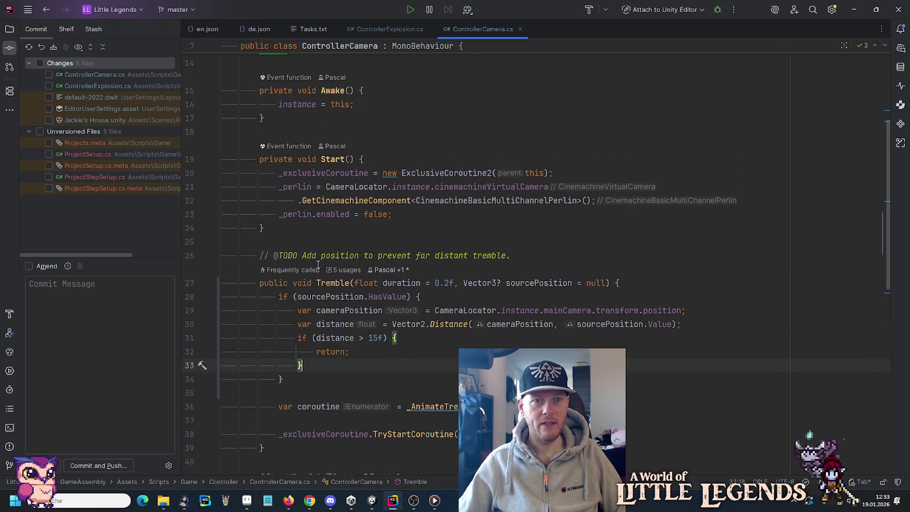
# In ControllerExplosion.cs, inspect Crush and Blast's Tremble call, then find where Crush is called.
pyautogui.click(378, 28)
pyautogui.scroll(5, 420, 228)
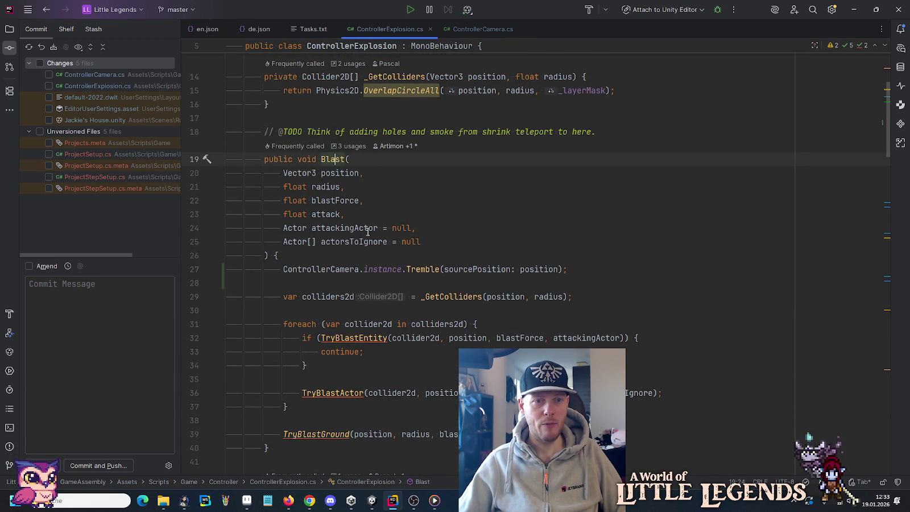
pyautogui.scroll(-8, 344, 244)
pyautogui.click(329, 200)
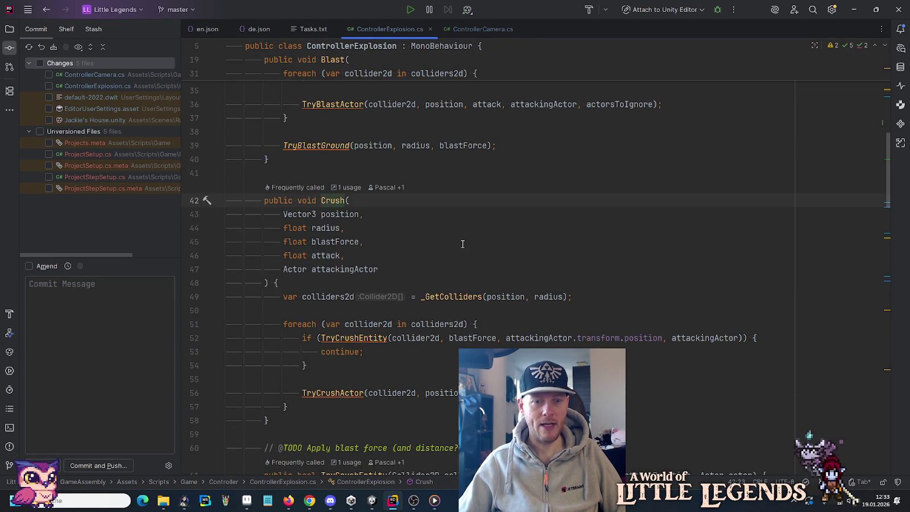
pyautogui.scroll(6, 474, 255)
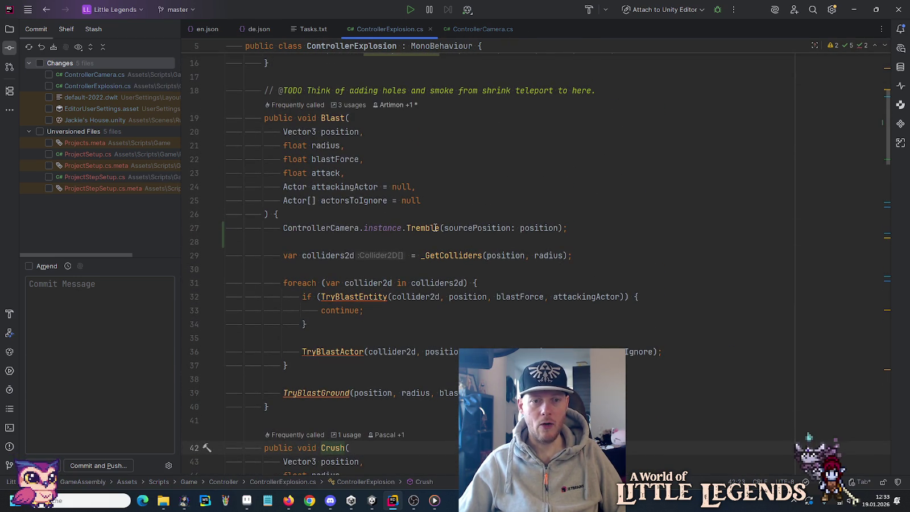
pyautogui.click(437, 227)
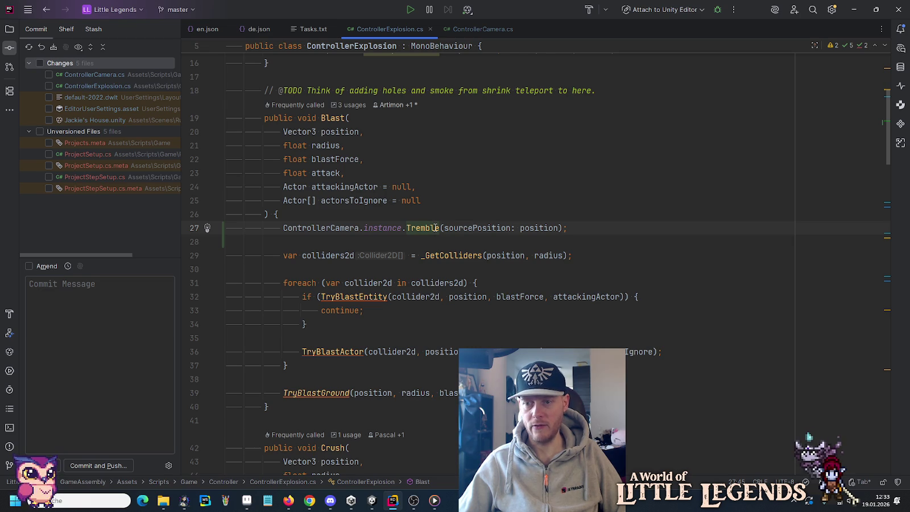
pyautogui.scroll(-4, 437, 227)
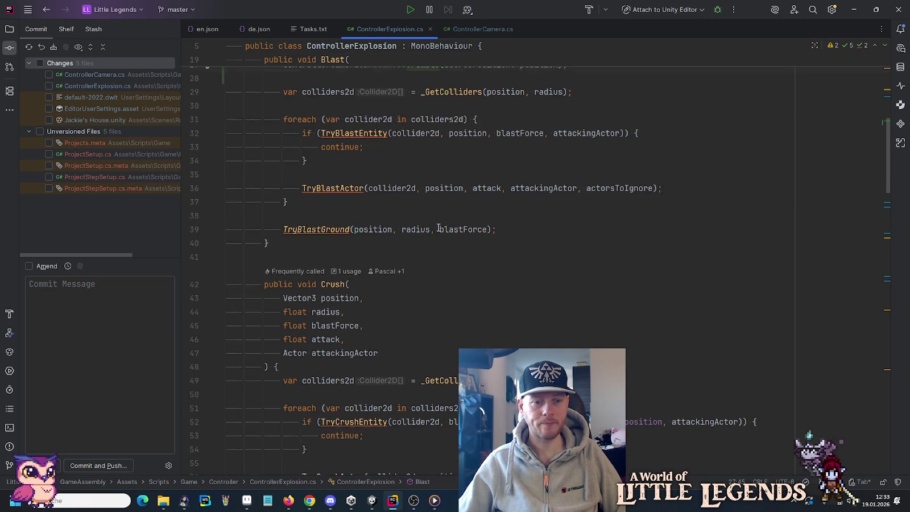
pyautogui.click(337, 297)
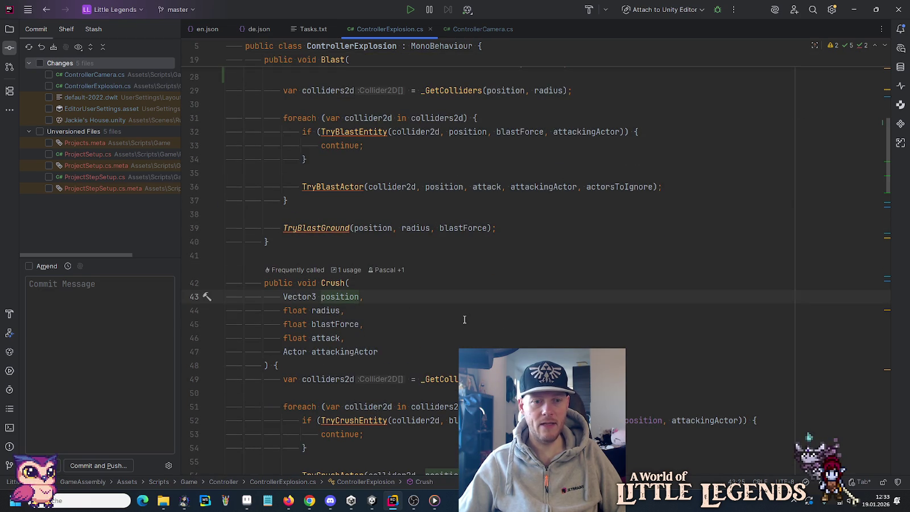
pyautogui.scroll(4, 464, 319)
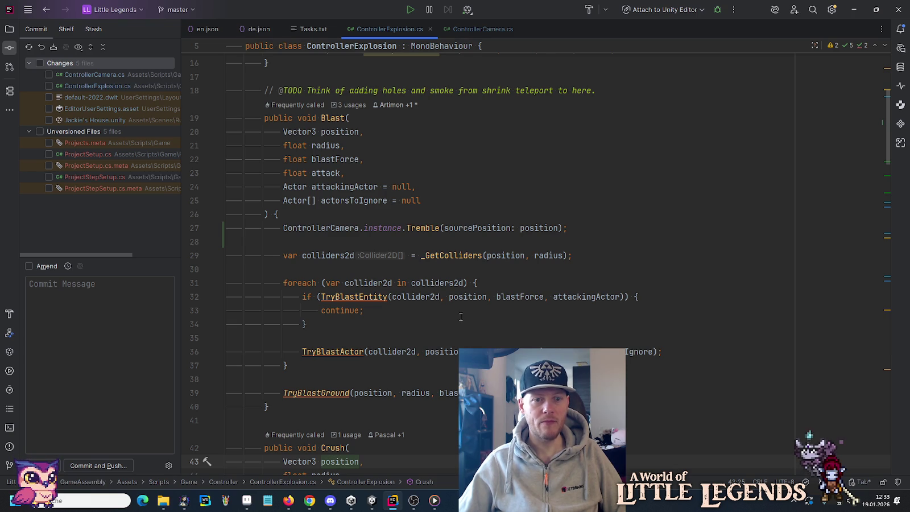
pyautogui.scroll(-5, 462, 319)
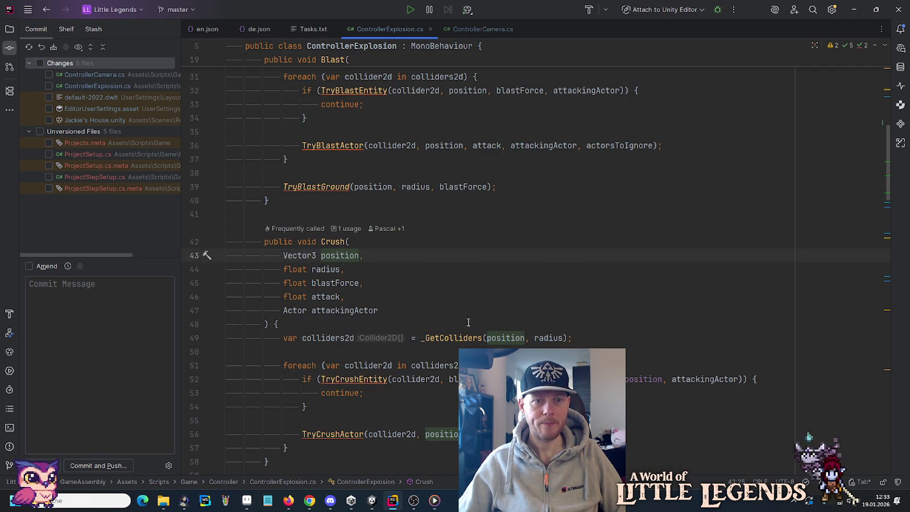
pyautogui.click(346, 228)
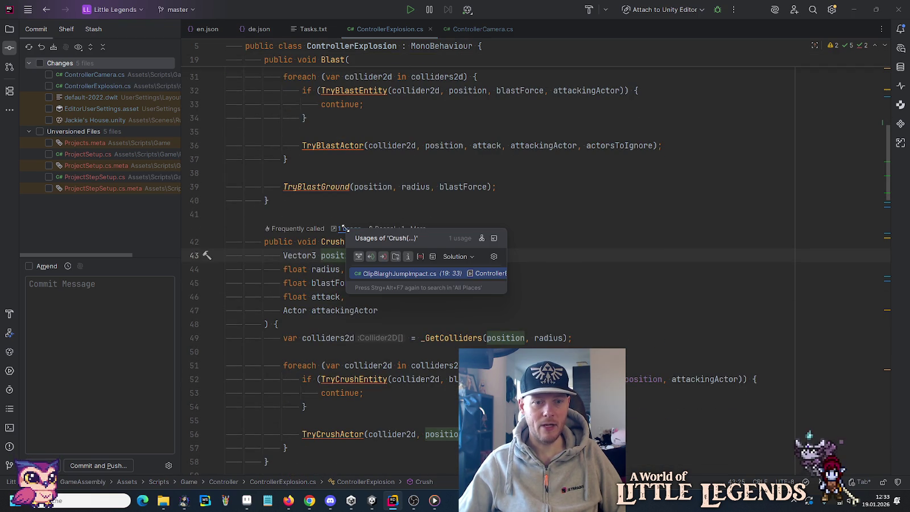
# Cut the Tremble call line out of ClipBlarghJumpImpact.cs.
pyautogui.click(378, 276)
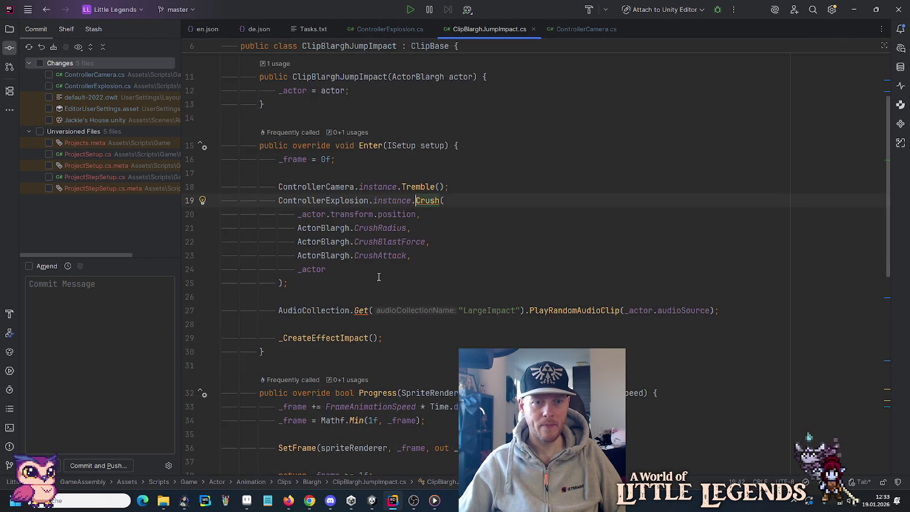
pyautogui.click(391, 187)
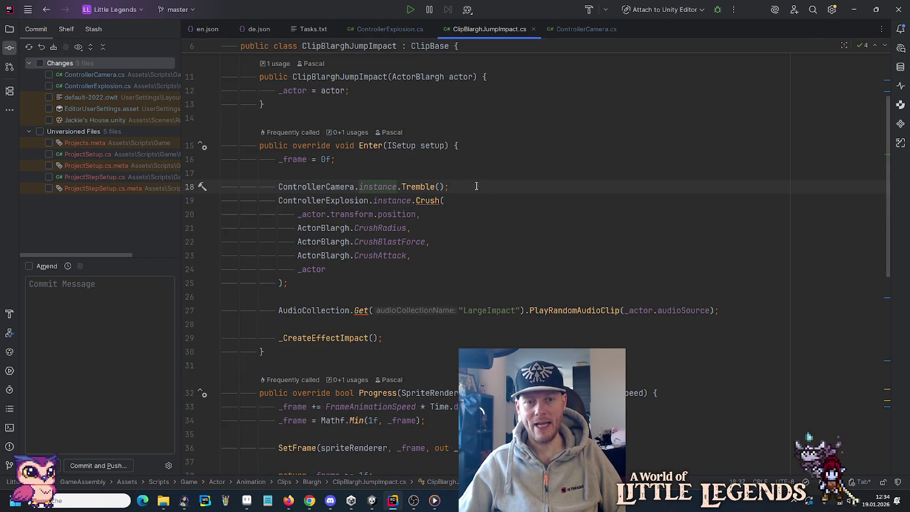
pyautogui.moveTo(465, 185); pyautogui.dragTo(464, 179)
pyautogui.hotkey('ctrl', 'c')
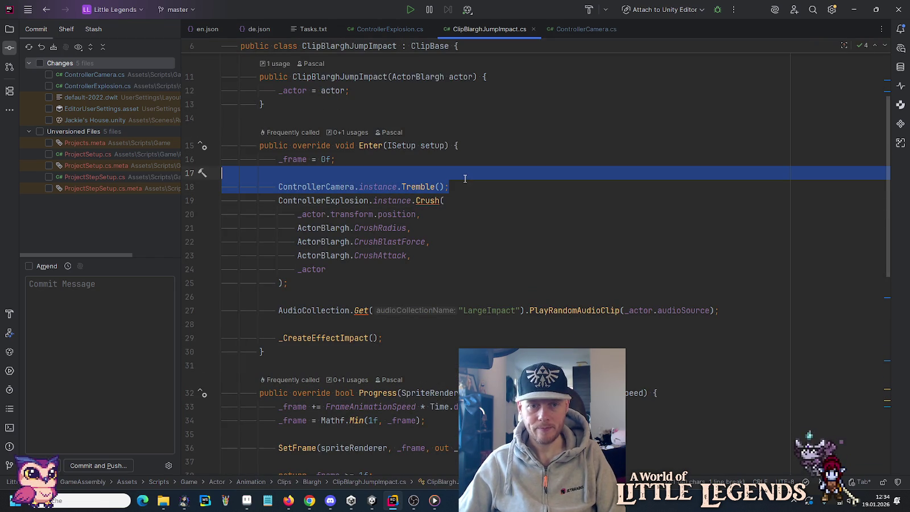
pyautogui.press('Delete')
# Paste the Tremble call at the start of ControllerExplosion.Crush's body.
pyautogui.keyDown('ctrl'); pyautogui.click(422, 185); pyautogui.keyUp('ctrl')
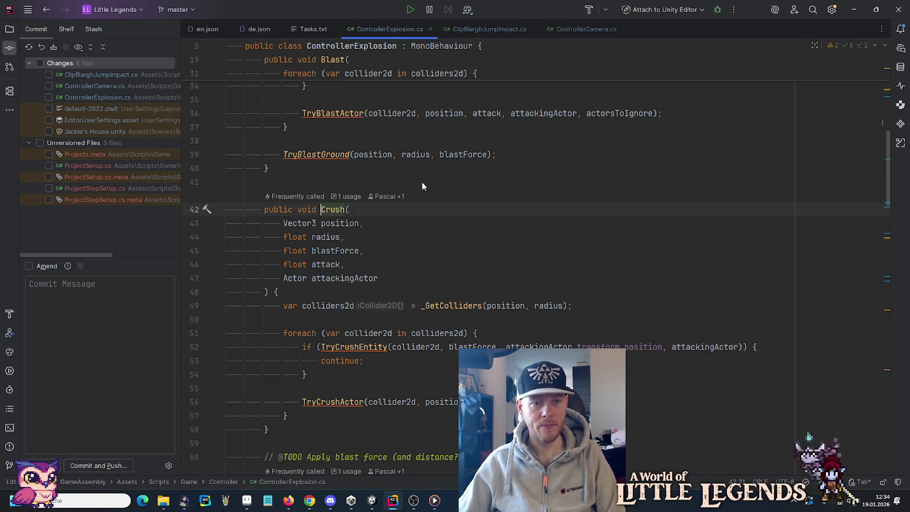
pyautogui.scroll(7, 442, 287)
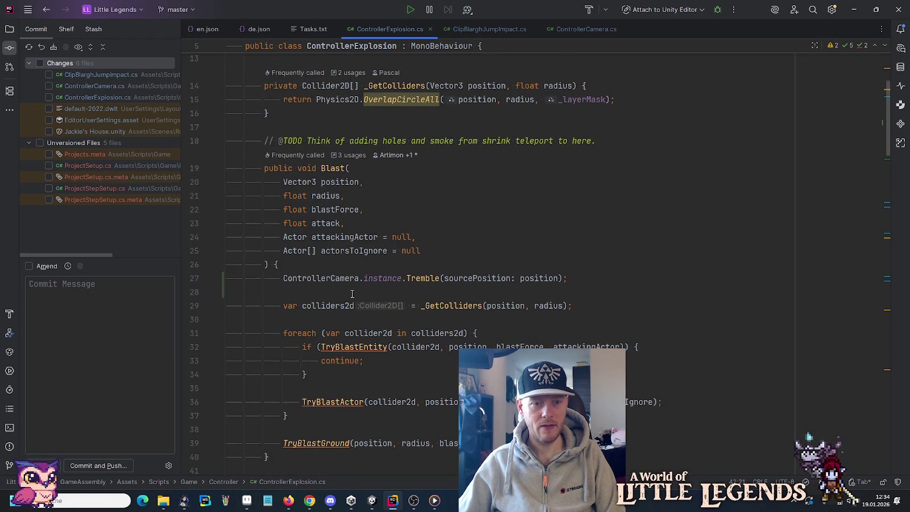
pyautogui.scroll(-7, 437, 304)
pyautogui.click(392, 334)
pyautogui.press('Return')
pyautogui.hotkey('ctrl', 'v')
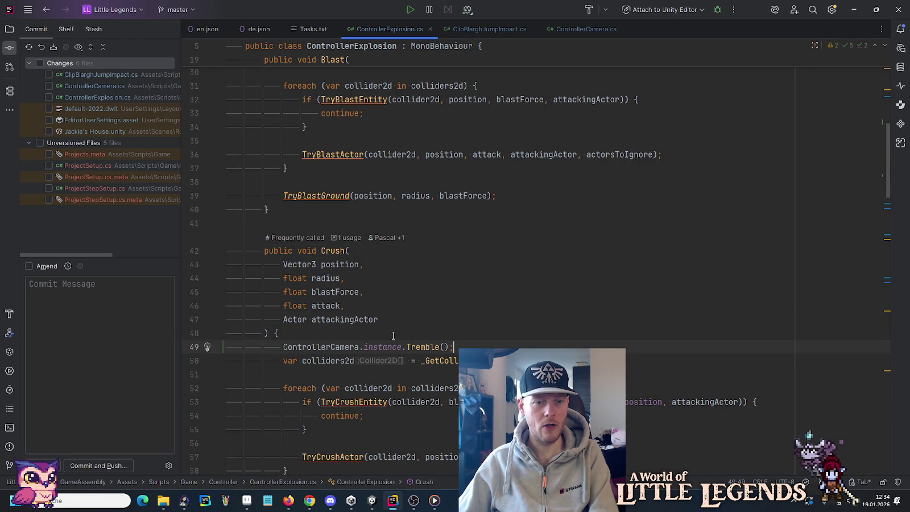